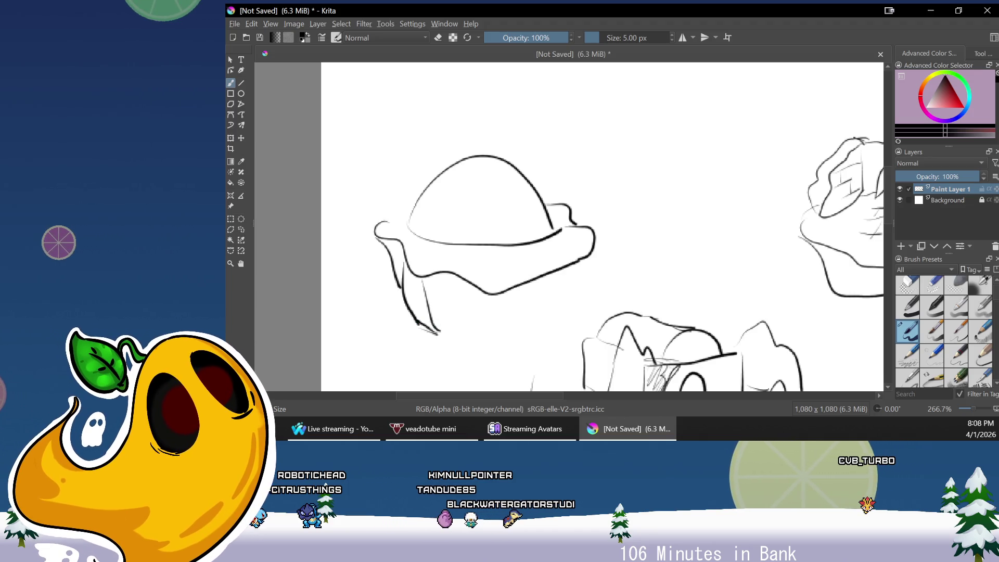
Sketch drapery fold lines under the hat brim and angled, crosshatched window shapes in the dome
left_click_drag(435, 329, 455, 344)
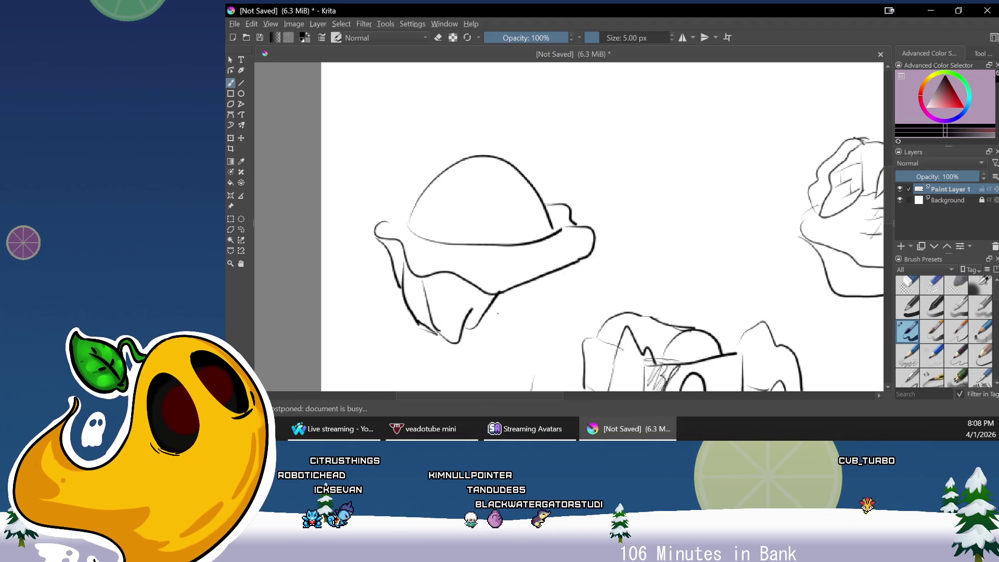
left_click_drag(494, 294, 578, 261)
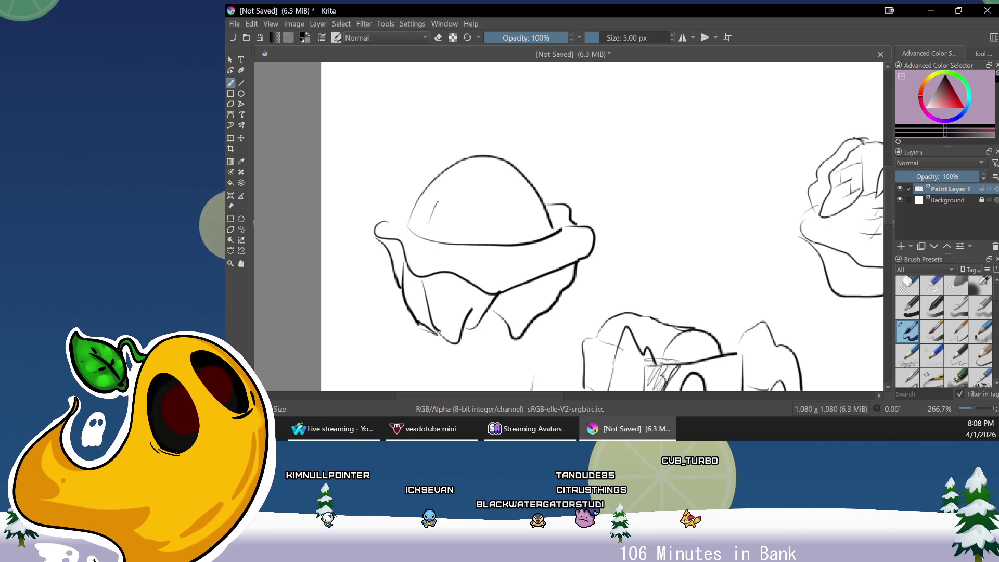
left_click_drag(461, 224, 485, 216)
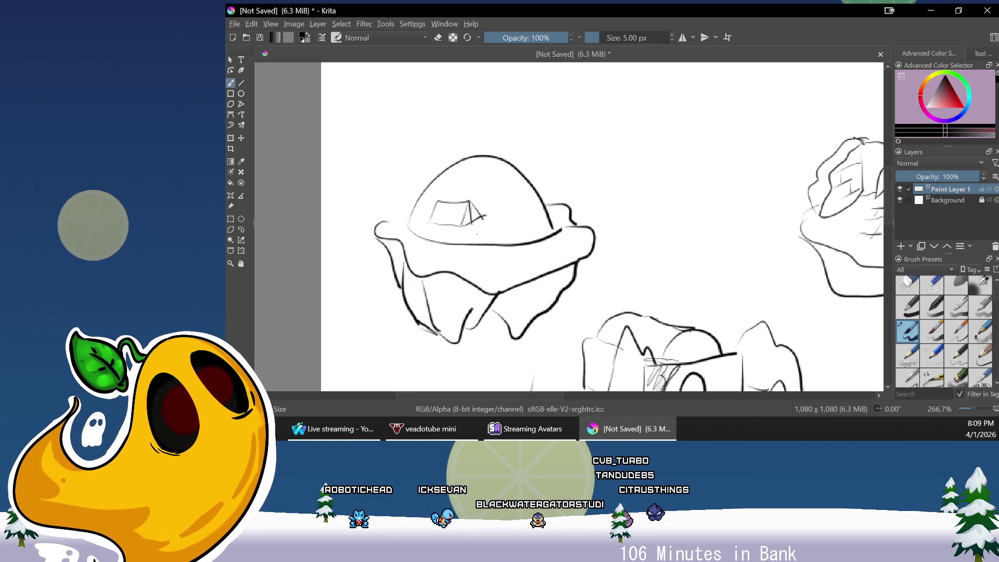
mouse_move(487, 217)
left_mouse_down()
mouse_move(546, 221)
mouse_move(526, 243)
left_mouse_up()
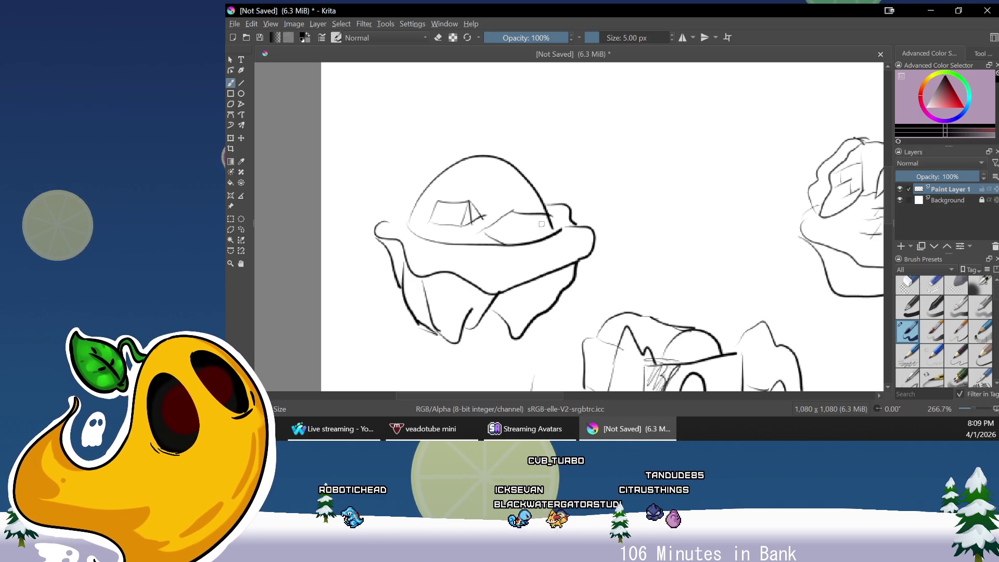
mouse_move(484, 229)
left_mouse_down()
mouse_move(503, 241)
mouse_move(539, 215)
mouse_move(541, 240)
mouse_move(554, 232)
left_mouse_up()
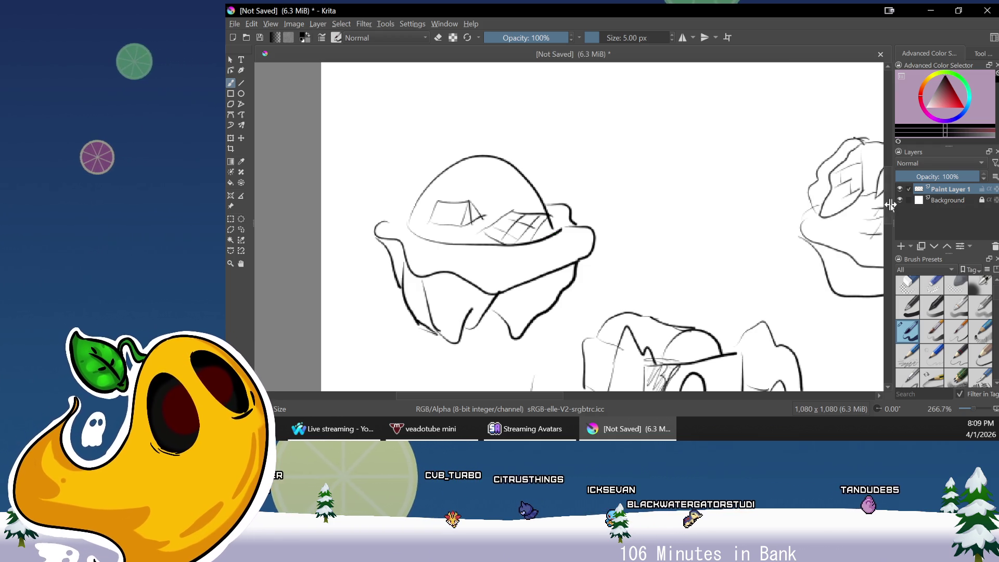
scroll(888, 198, "up", 1)
left_click_drag(888, 197, 902, 294)
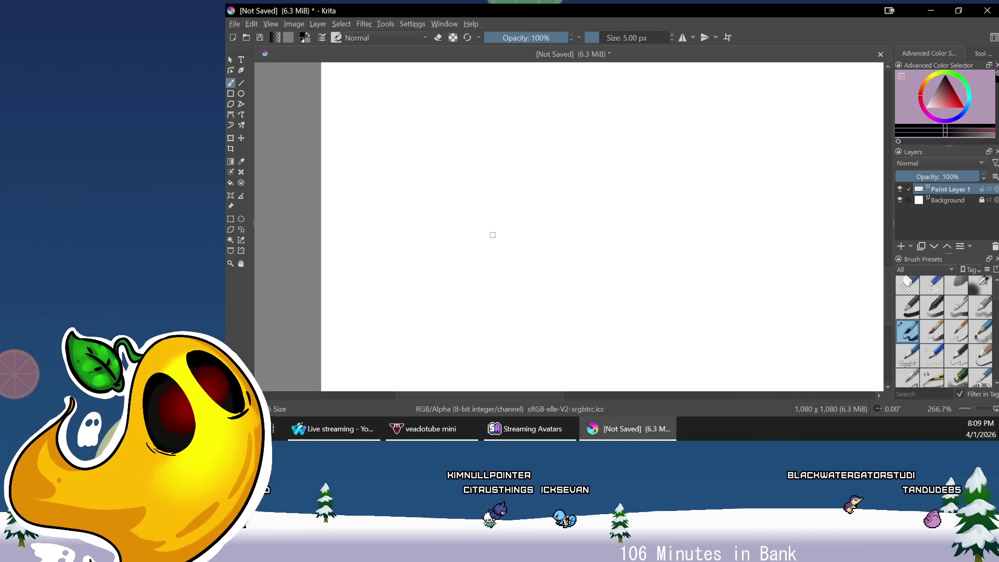
Undo the trial arch and battlement strokes, then turn on horizontal mirror drawing
mouse_move(479, 283)
left_mouse_down()
mouse_move(504, 178)
mouse_move(659, 275)
left_mouse_up()
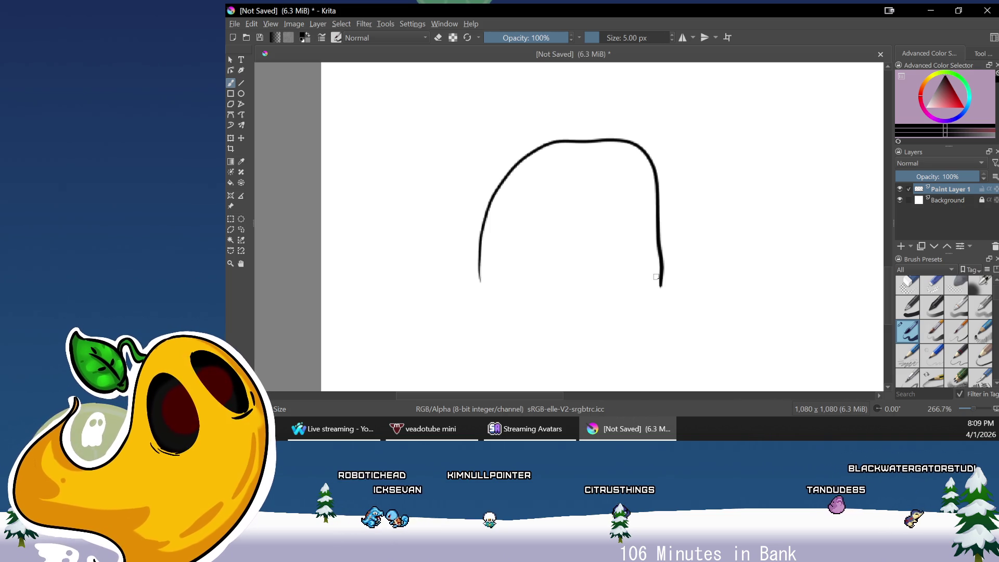
key("ctrl+z")
mouse_move(522, 276)
left_mouse_down()
mouse_move(681, 247)
mouse_move(679, 268)
left_mouse_up()
key("ctrl+z")
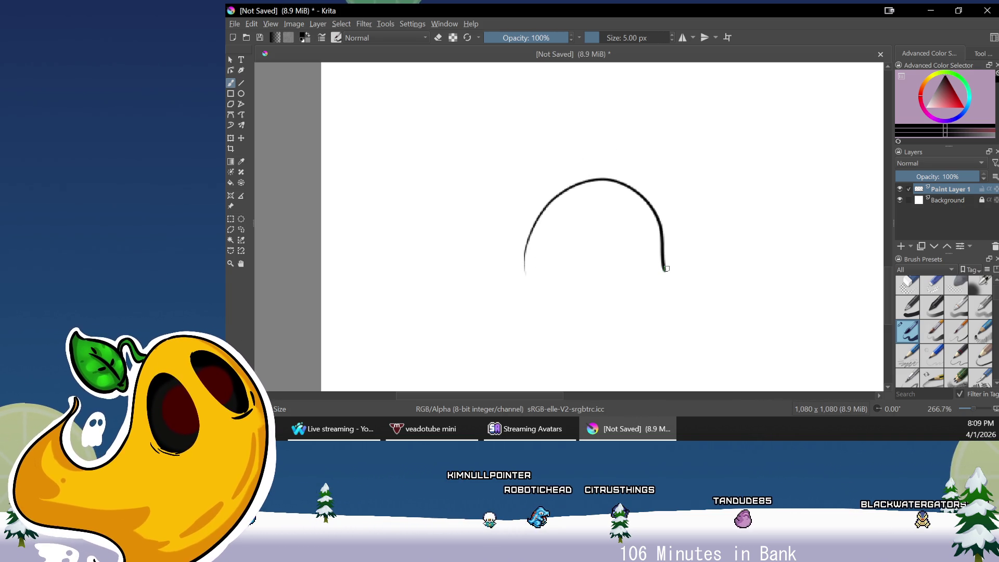
left_click_drag(465, 152, 490, 157)
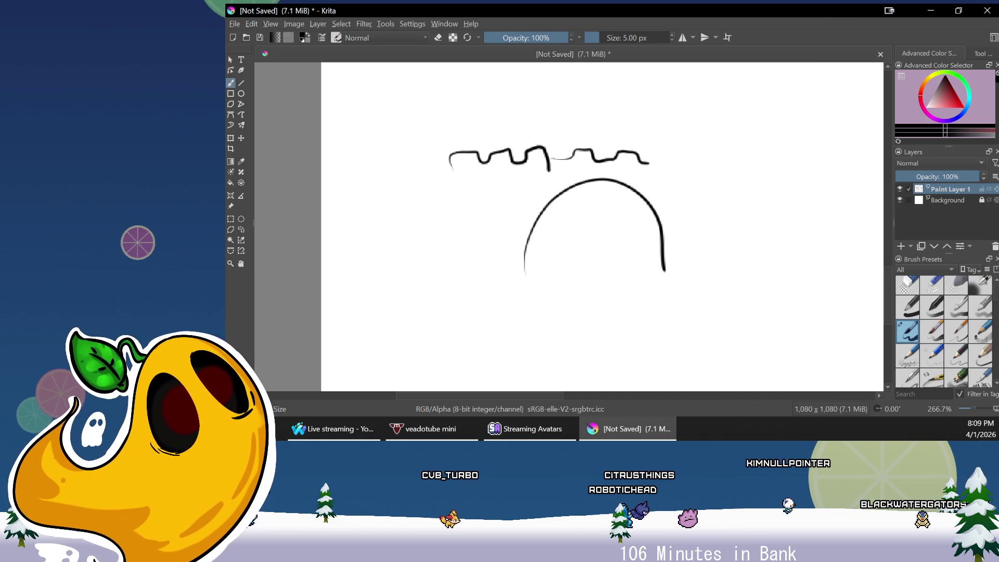
key("ctrl+z")
key("ctrl+z")
left_click(682, 37)
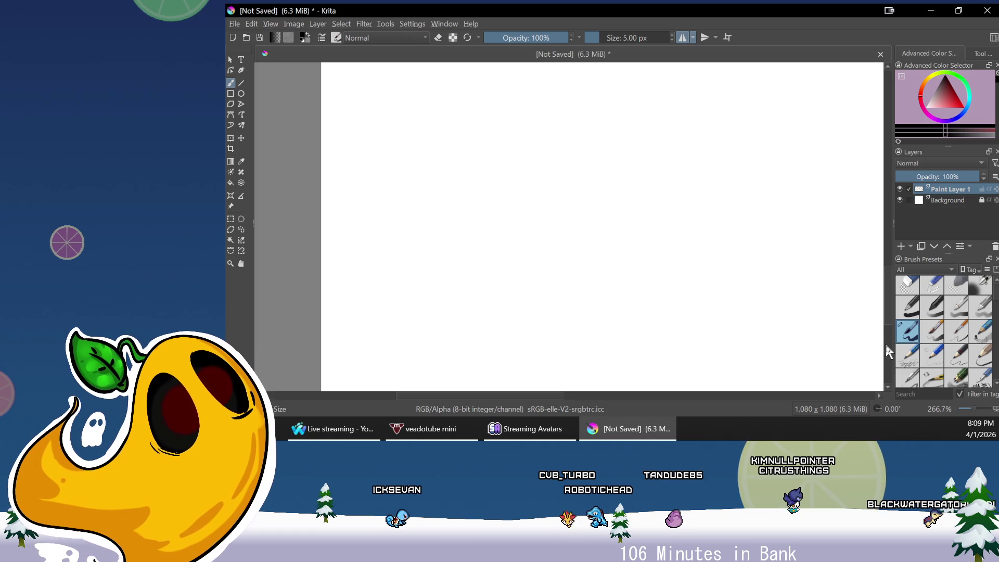
Place the mirror axis at 308 px and draw a mirrored arch, crenellated wall and tower tops
mouse_move(836, 295)
left_mouse_down()
mouse_move(585, 415)
mouse_move(626, 408)
left_mouse_up()
mouse_move(631, 89)
left_mouse_down()
mouse_move(649, 89)
mouse_move(548, 167)
mouse_move(381, 266)
mouse_move(398, 263)
left_mouse_up()
left_click_drag(622, 395, 558, 401)
mouse_move(645, 184)
left_mouse_down()
mouse_move(696, 219)
mouse_move(726, 316)
left_mouse_up()
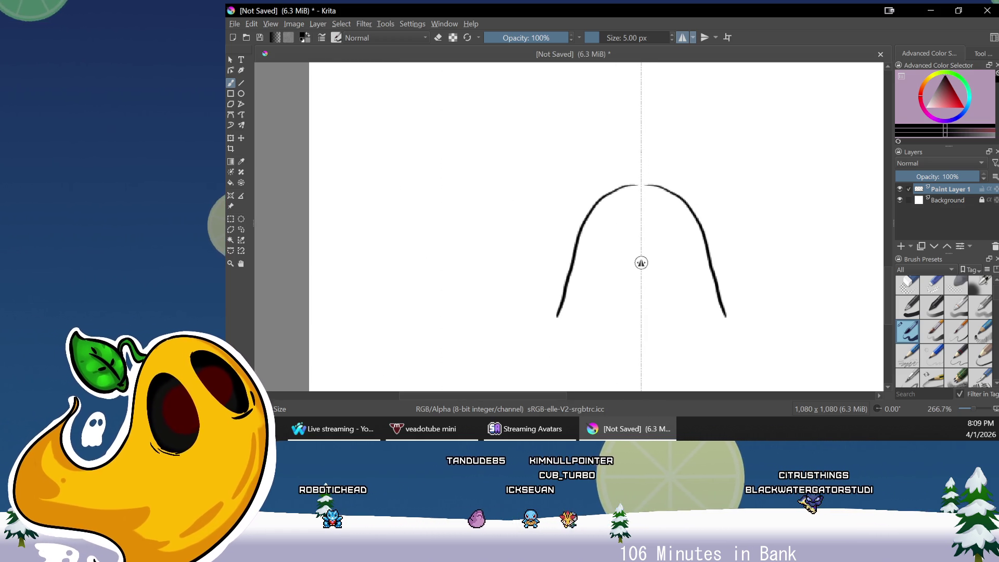
left_click_drag(674, 141, 699, 151)
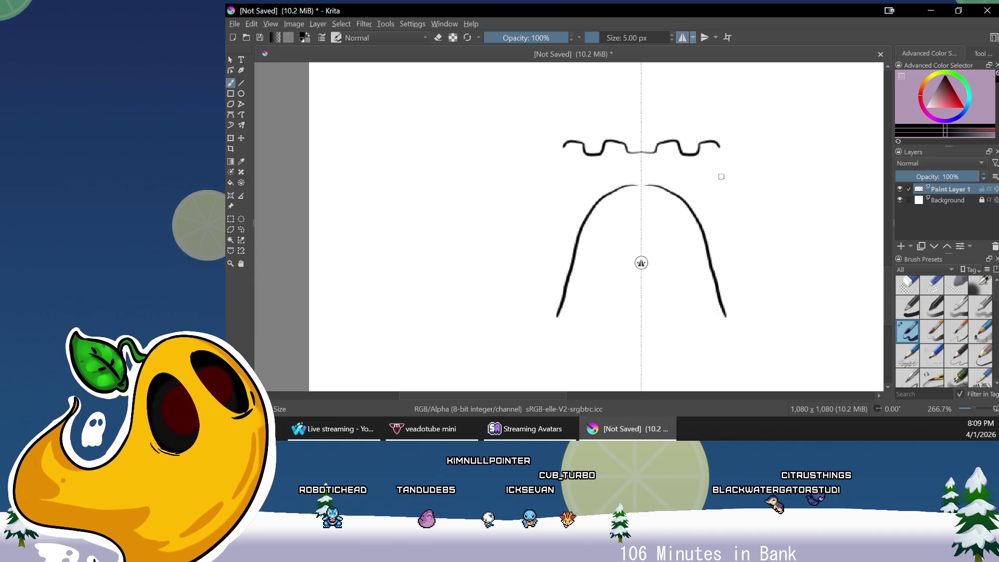
mouse_move(726, 184)
left_mouse_down()
mouse_move(707, 119)
mouse_move(729, 100)
mouse_move(825, 86)
mouse_move(829, 113)
left_mouse_up()
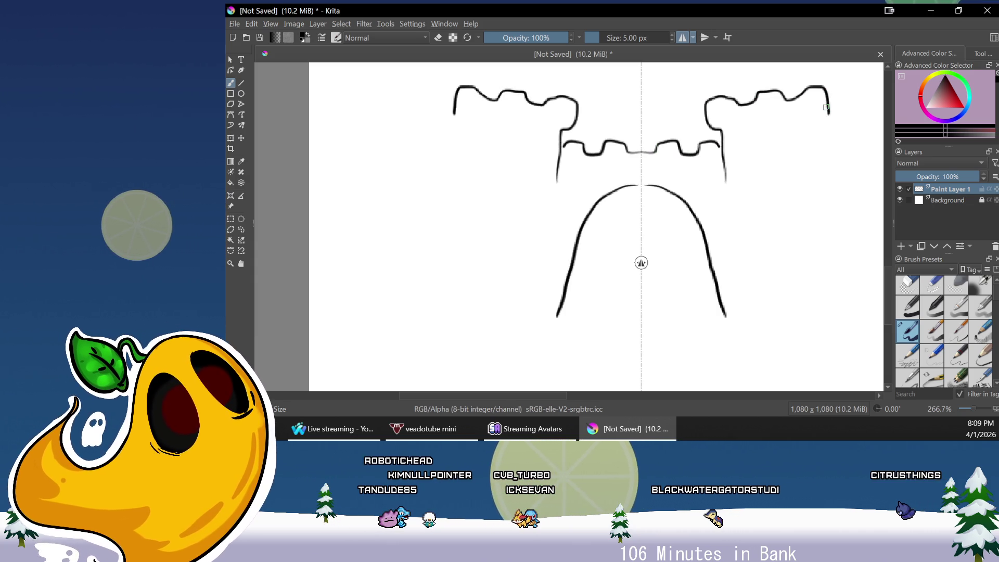
scroll(718, 222, "up", 3)
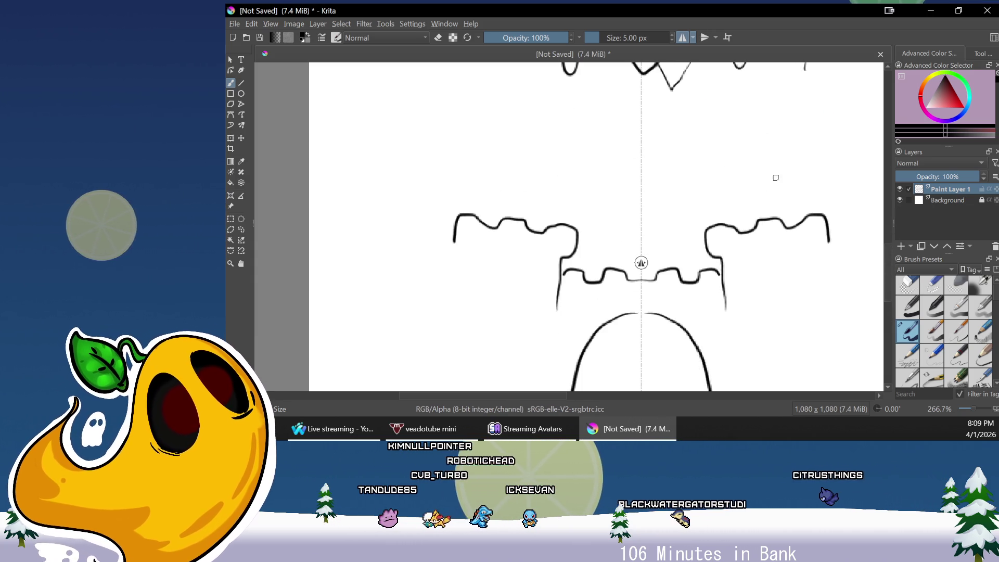
Draw mirrored pointed spires, doorway arches at the tower bases, and tall peaks flanking the castle
mouse_move(718, 222)
left_mouse_down()
mouse_move(749, 152)
mouse_move(783, 153)
mouse_move(813, 213)
left_mouse_up()
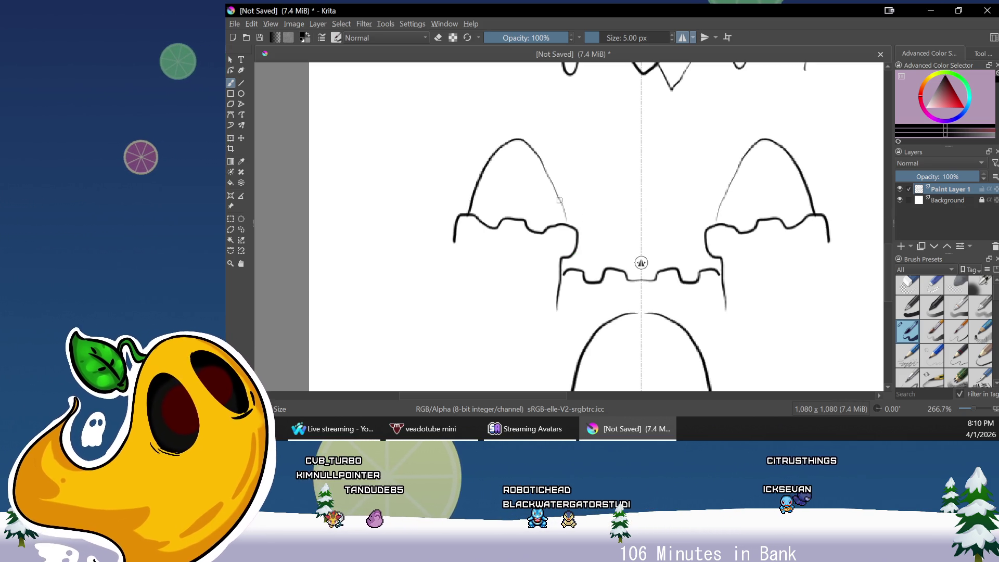
mouse_move(553, 174)
left_mouse_down()
mouse_move(601, 135)
mouse_move(641, 127)
left_mouse_up()
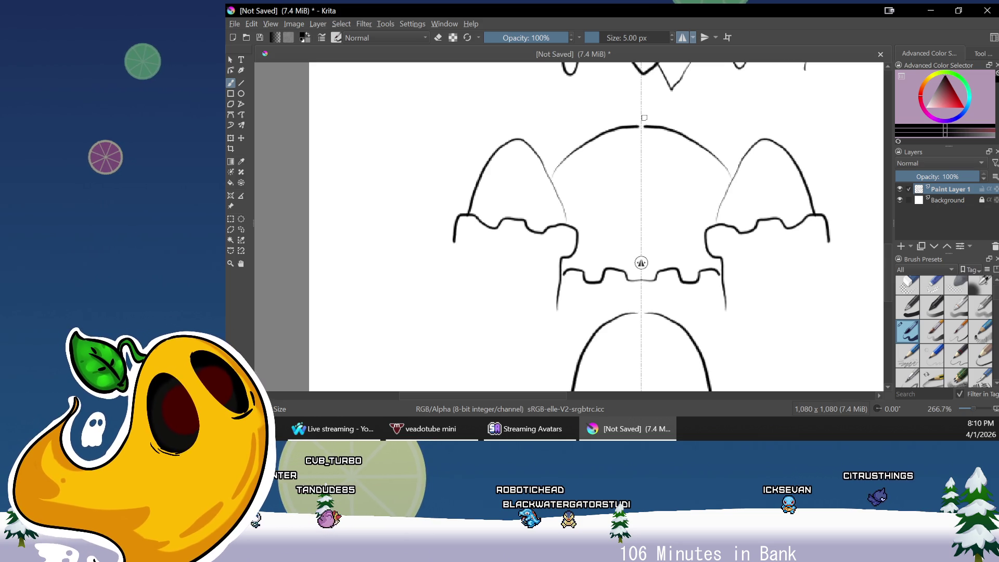
scroll(891, 270, "down", 3)
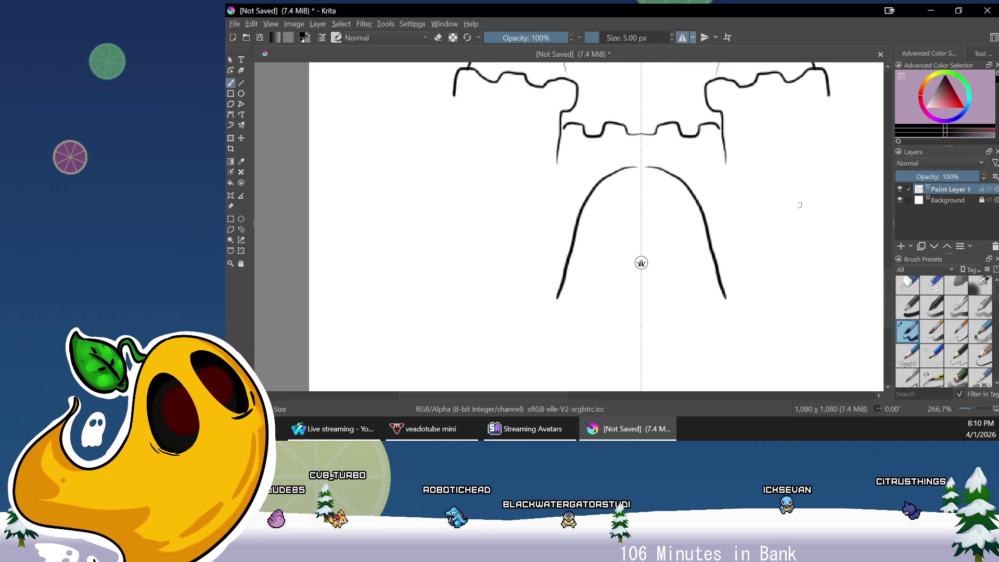
left_click_drag(761, 295, 801, 270)
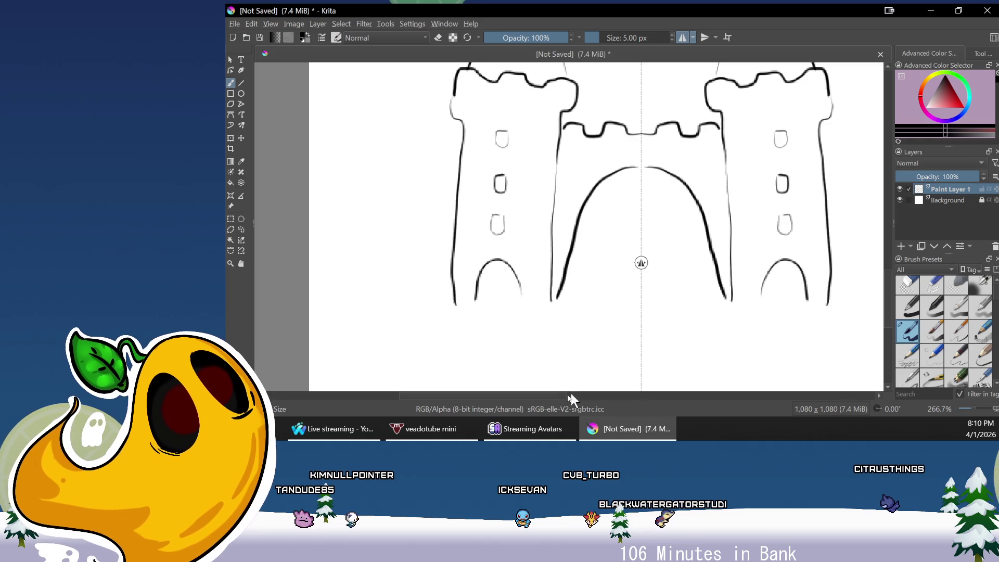
left_click_drag(551, 396, 577, 395)
left_click_drag(724, 312, 801, 174)
mouse_move(728, 141)
left_mouse_down()
mouse_move(784, 146)
mouse_move(828, 178)
mouse_move(843, 301)
left_mouse_up()
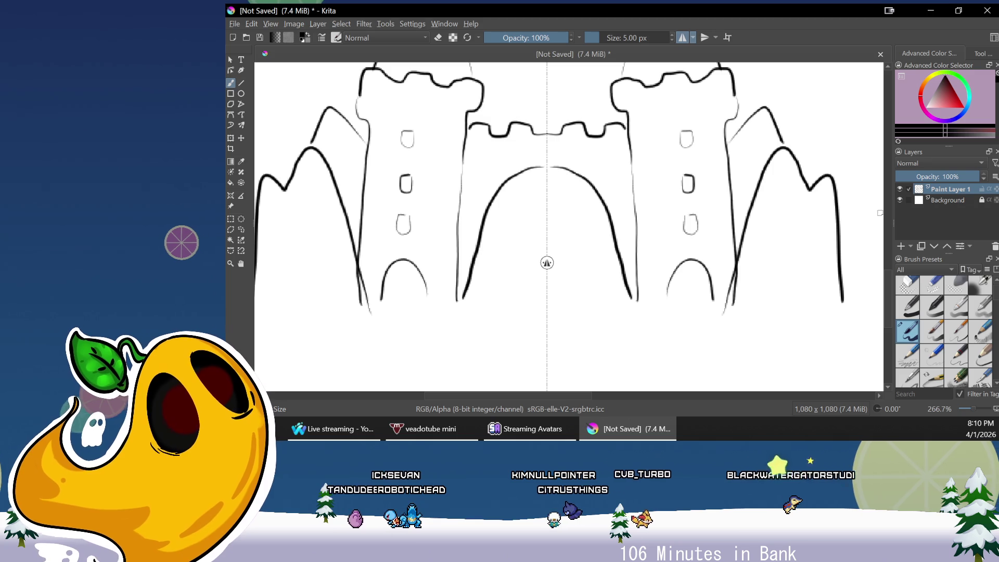
Draw the curved ground line under the castle with a small notch detail
scroll(887, 261, "down", 3)
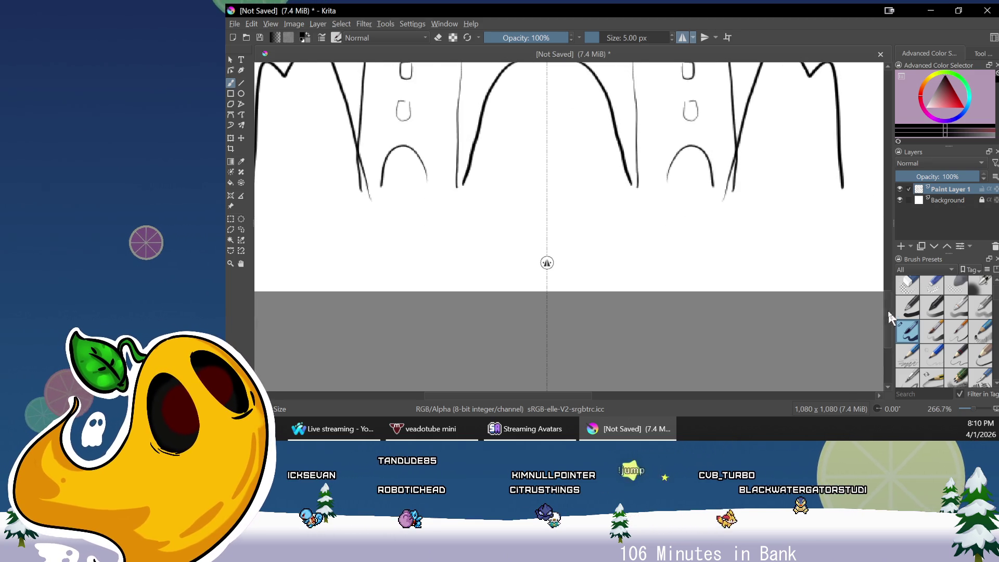
left_click_drag(589, 392, 571, 392)
left_click_drag(280, 166, 588, 272)
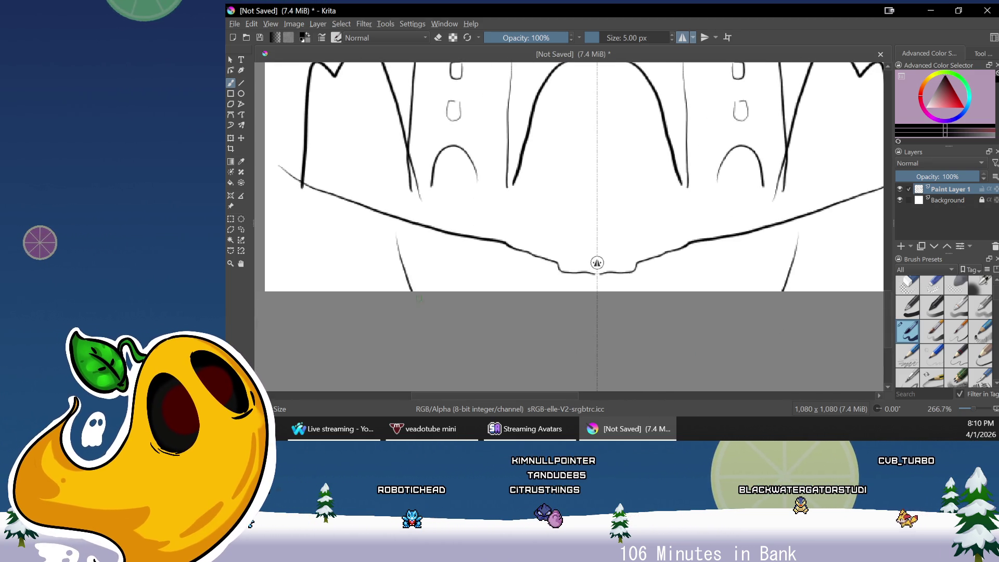
left_click_drag(360, 209, 366, 214)
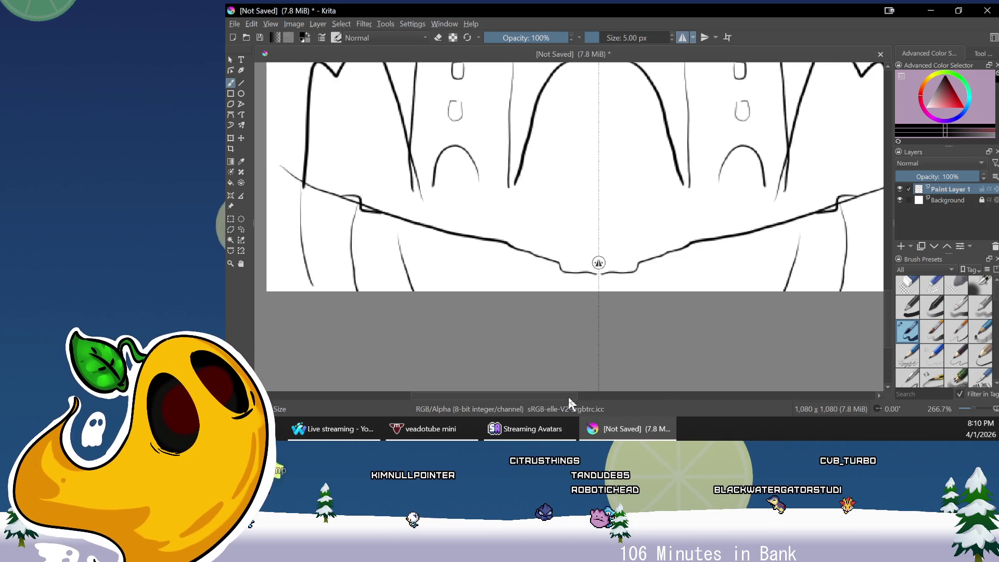
Draw the cliff edge and a hooked rock outline on the right side
left_click_drag(568, 394, 620, 392)
left_click_drag(723, 195, 717, 290)
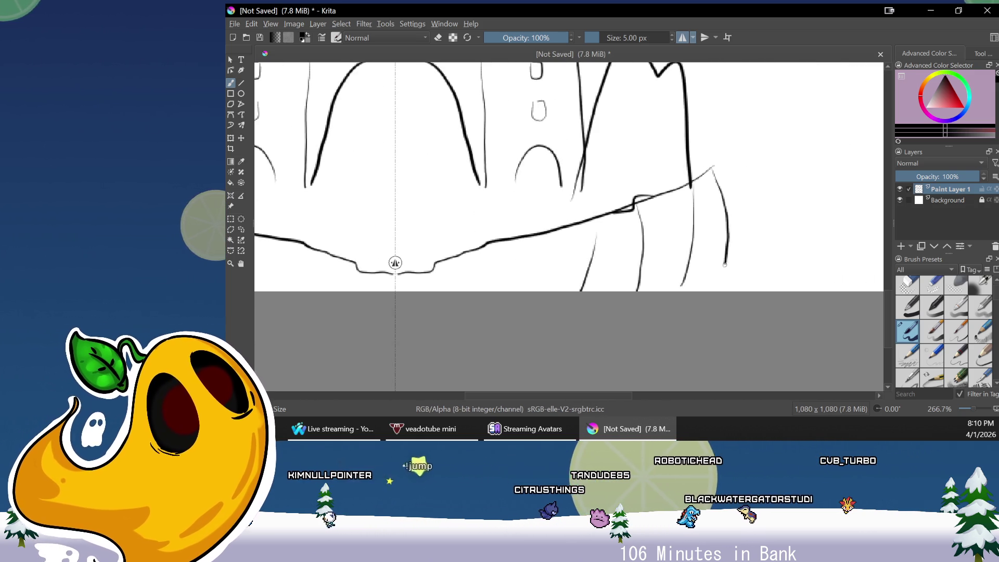
mouse_move(743, 135)
left_mouse_down()
mouse_move(753, 159)
mouse_move(713, 169)
mouse_move(757, 177)
mouse_move(729, 232)
left_mouse_up()
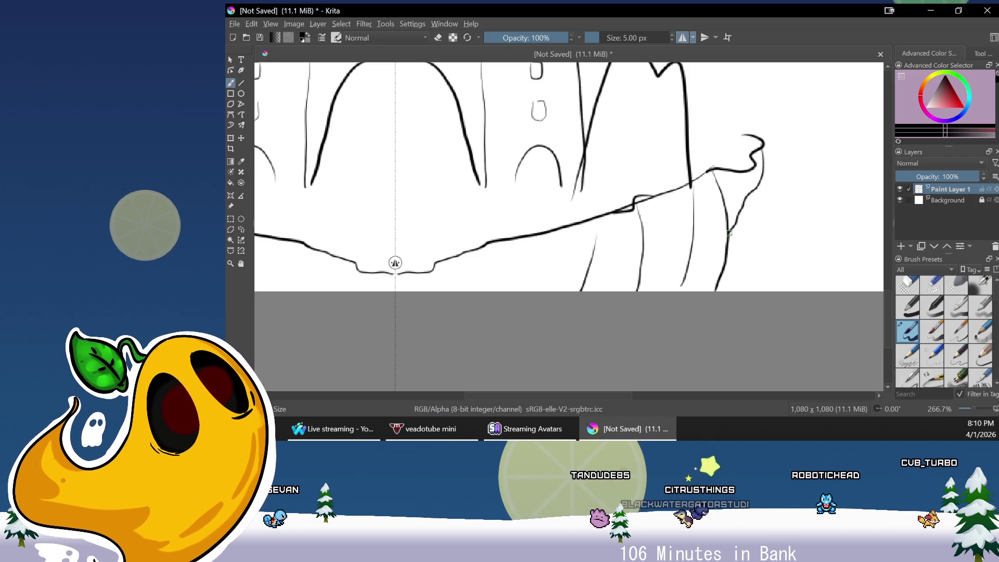
scroll(886, 279, "up", 5)
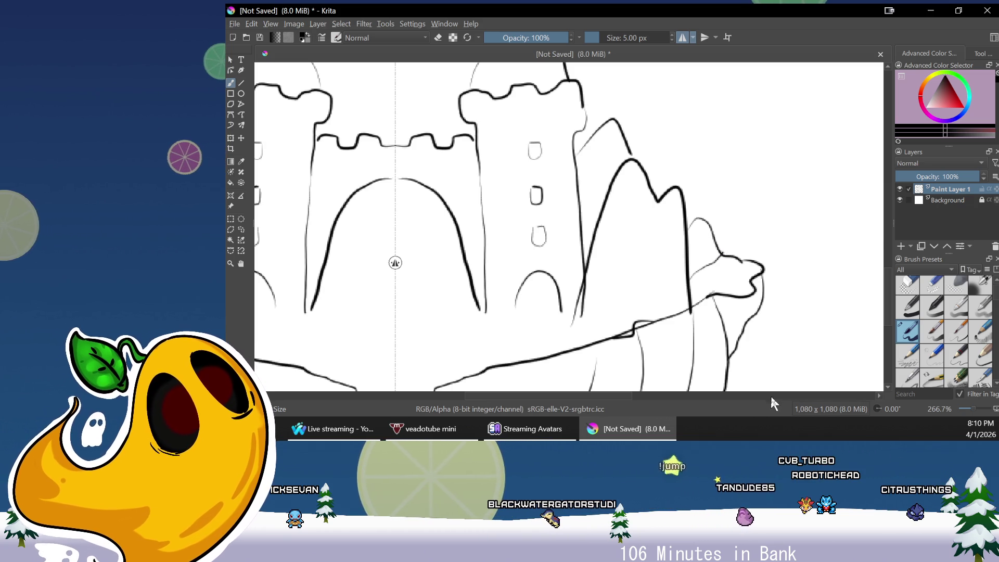
Draw a pointed inner arch inside the central gate, redrawing it once
left_click_drag(599, 396, 548, 396)
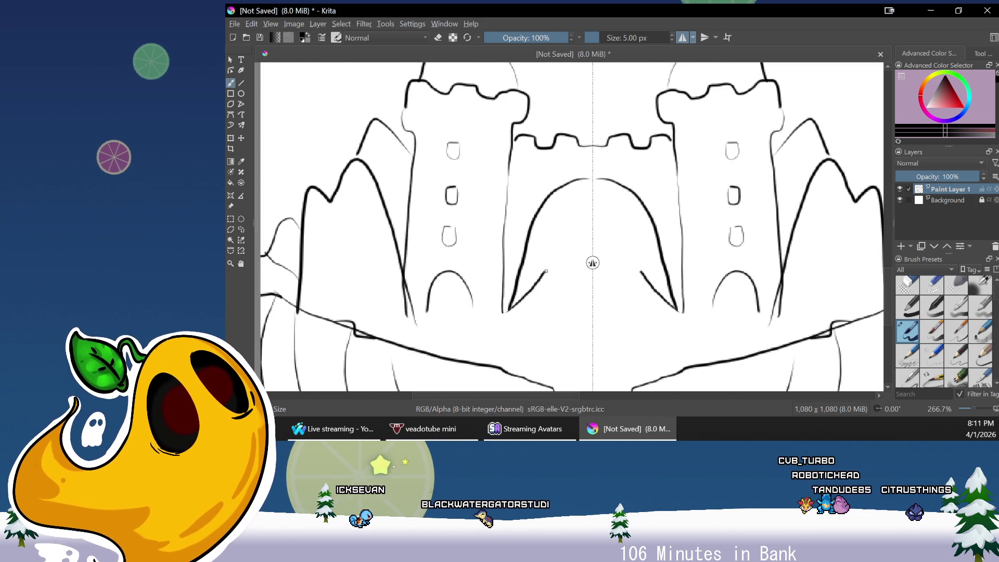
left_click_drag(509, 311, 593, 210)
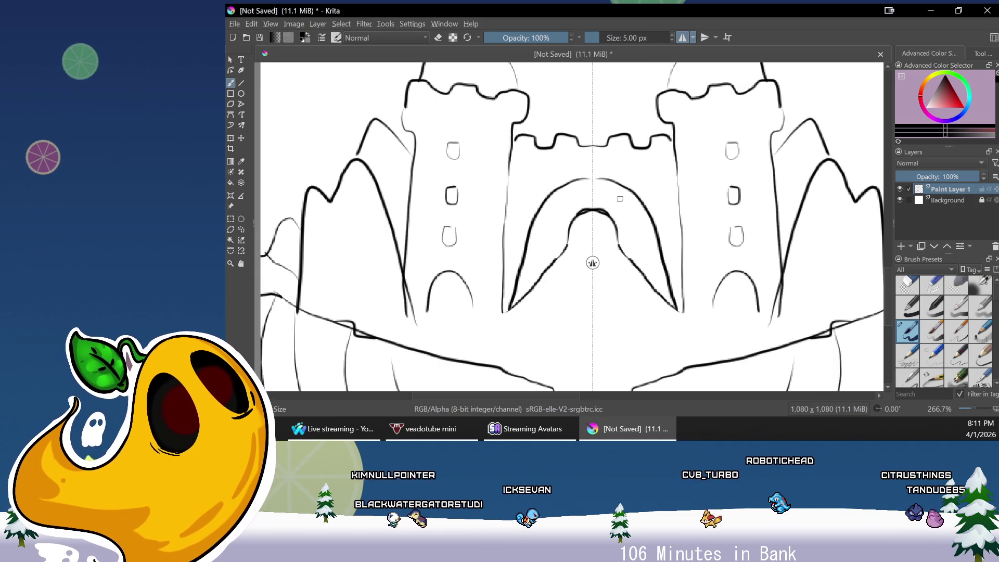
key("ctrl+z")
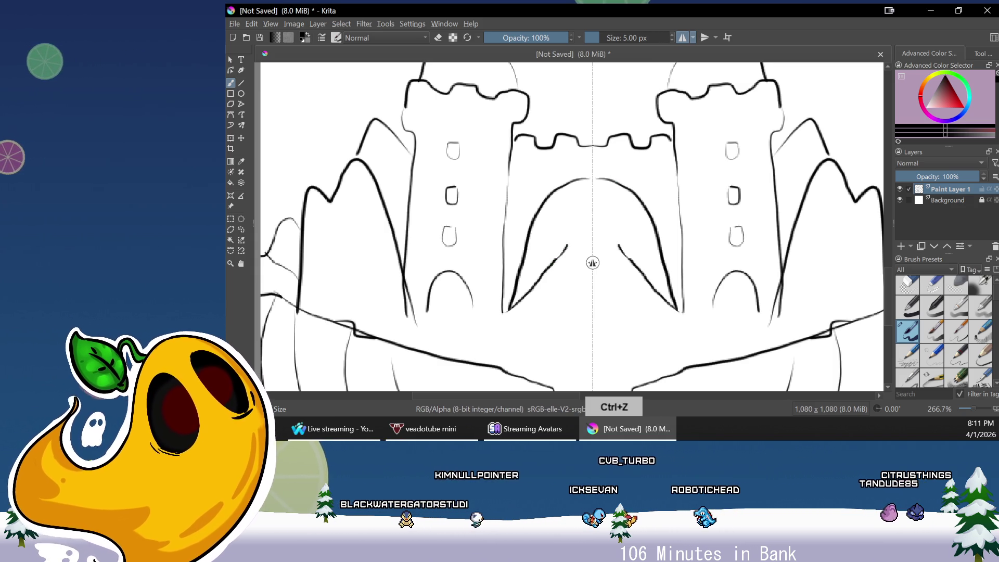
left_click_drag(567, 245, 587, 208)
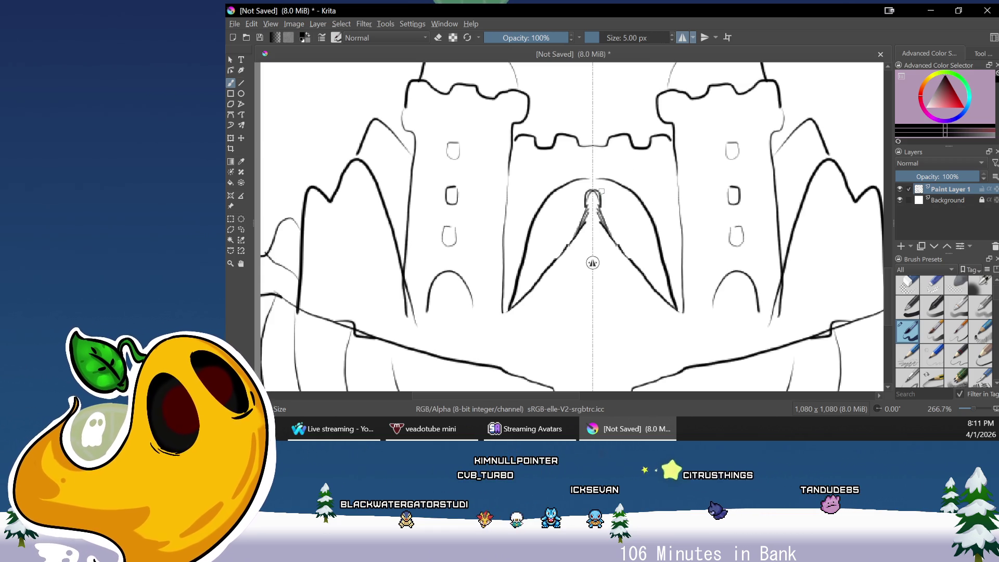
Add mirrored feather-like hatching and small tick marks inside the arch
mouse_move(605, 201)
left_mouse_down()
mouse_move(636, 210)
mouse_move(627, 222)
mouse_move(655, 254)
left_mouse_up()
mouse_move(612, 216)
left_mouse_down()
mouse_move(647, 233)
mouse_move(624, 210)
left_mouse_up()
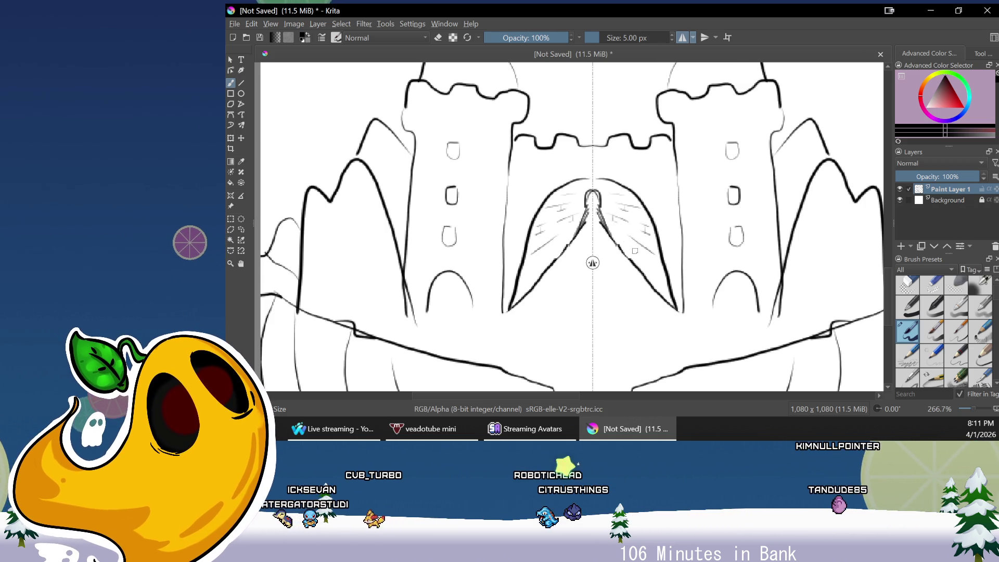
left_click_drag(655, 266, 645, 263)
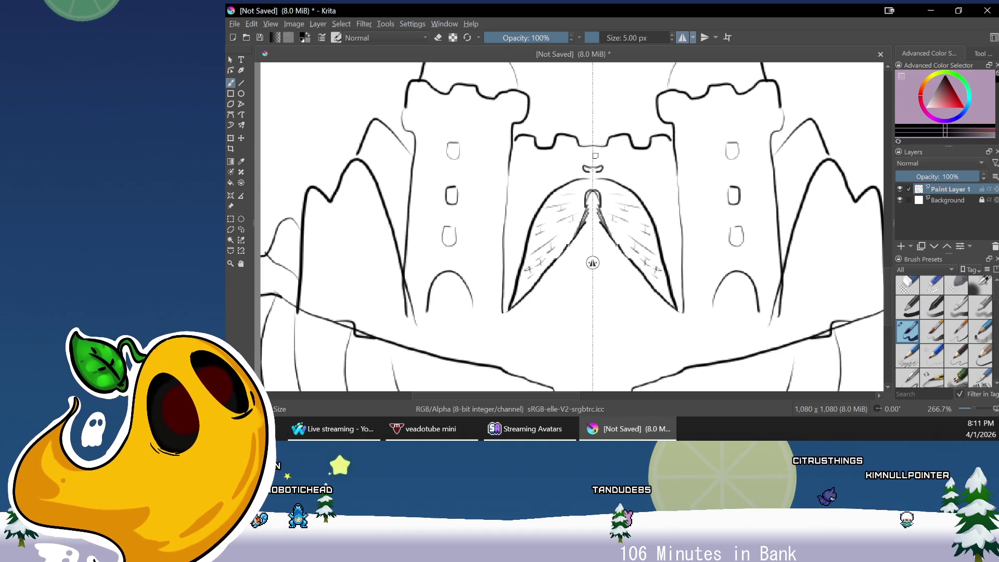
Add mirrored curved strokes around the small face above the gate, then zoom out to the whole page
left_click_drag(593, 155, 604, 156)
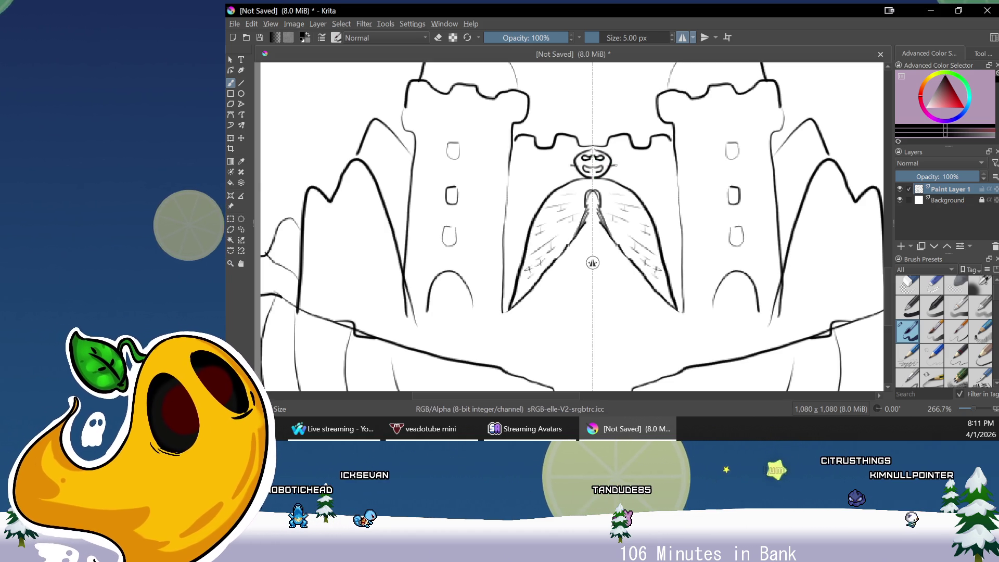
left_click_drag(609, 167, 656, 176)
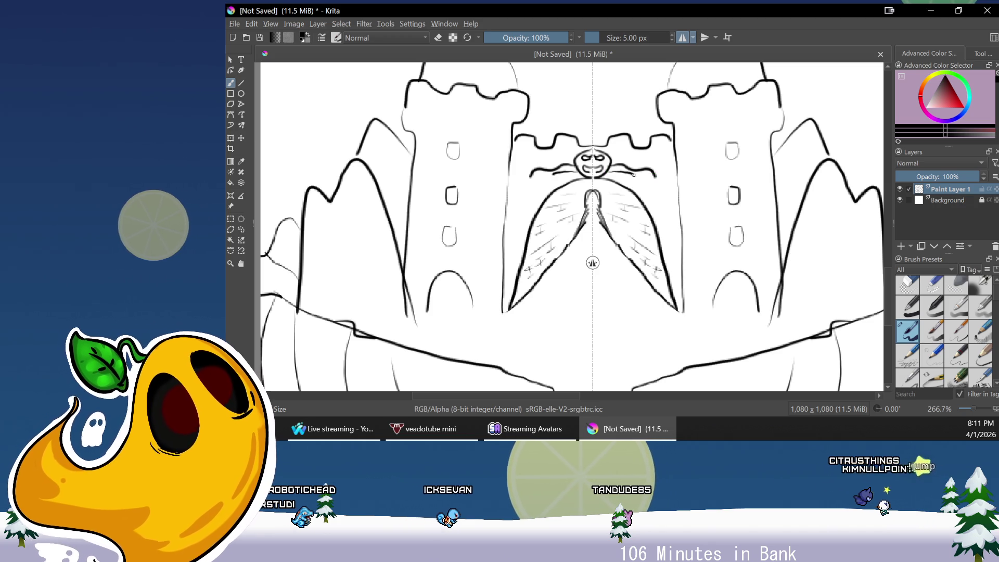
mouse_move(648, 173)
left_mouse_down()
mouse_move(670, 169)
mouse_move(661, 208)
mouse_move(669, 204)
mouse_move(673, 240)
mouse_move(677, 219)
left_mouse_up()
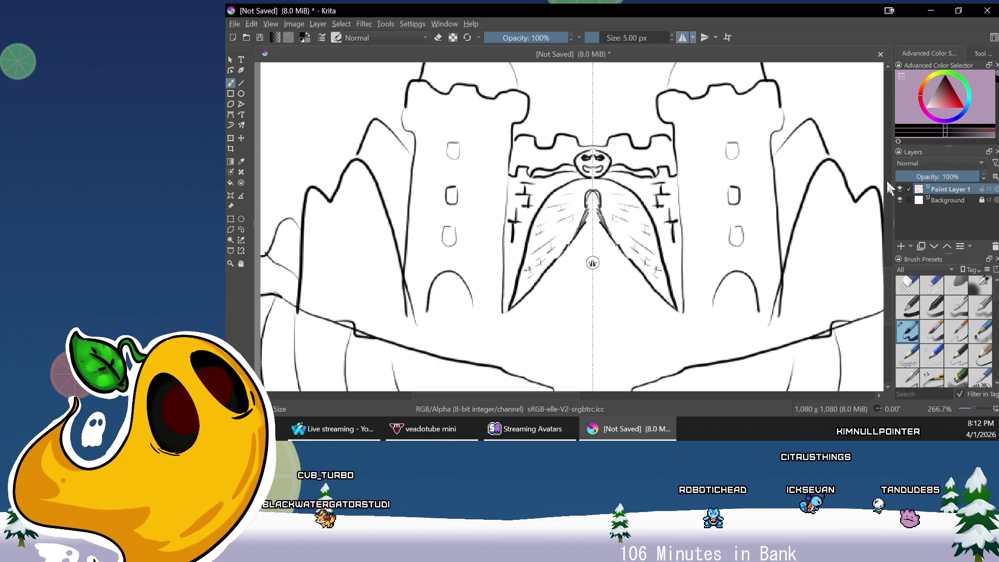
left_click_drag(891, 304, 888, 262)
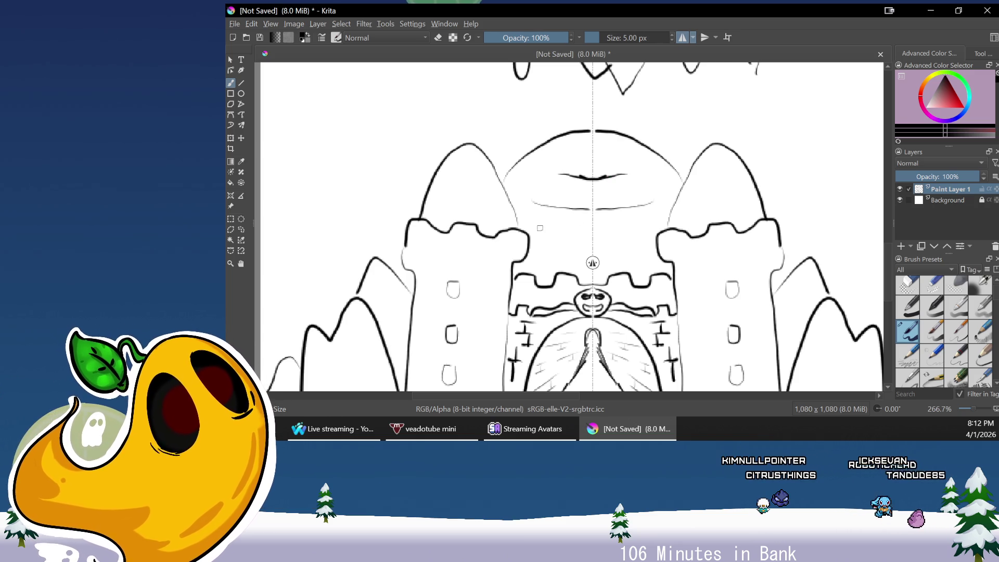
left_click_drag(892, 222, 888, 287)
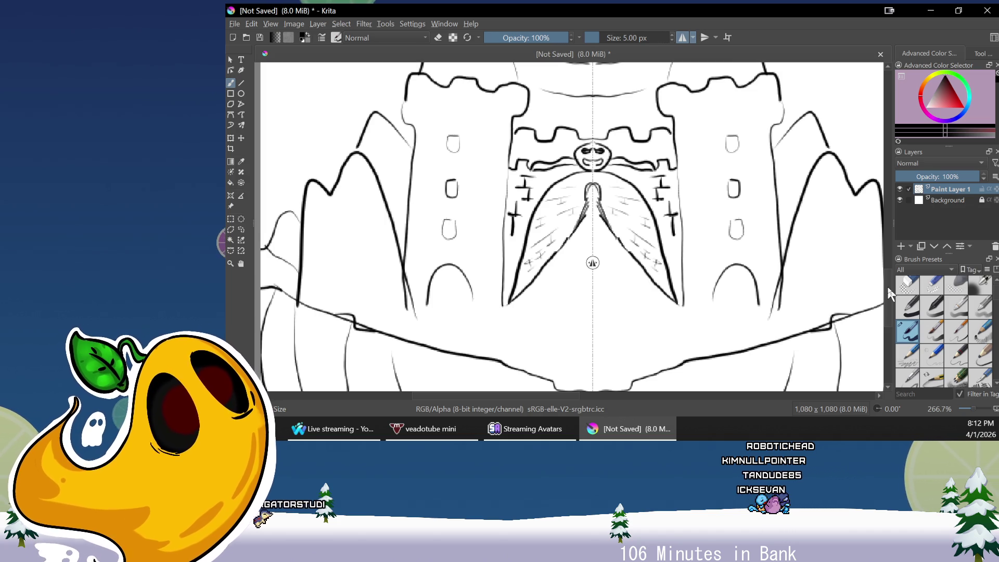
key("minus")
key("minus")
key("minus")
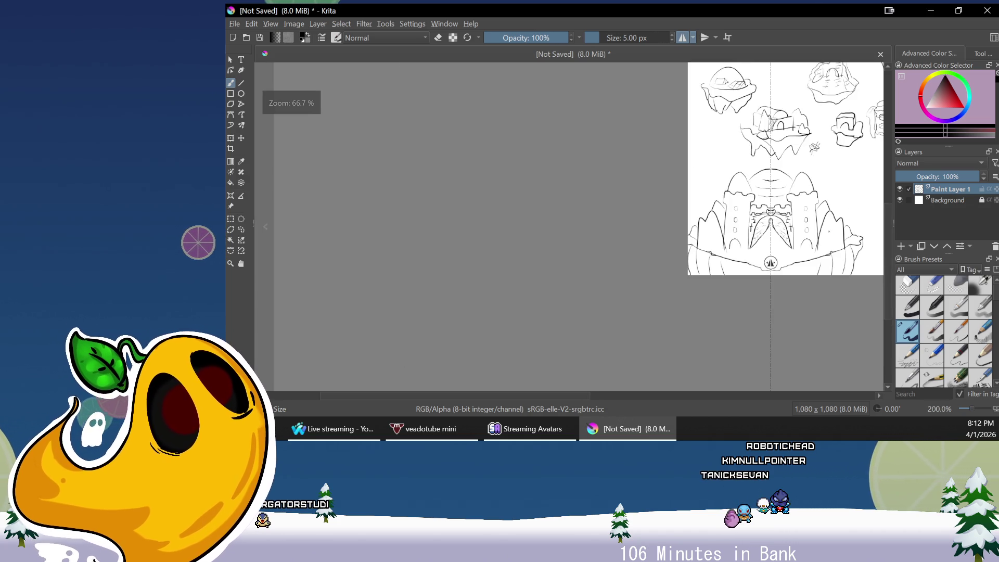
left_click_drag(762, 244, 604, 322)
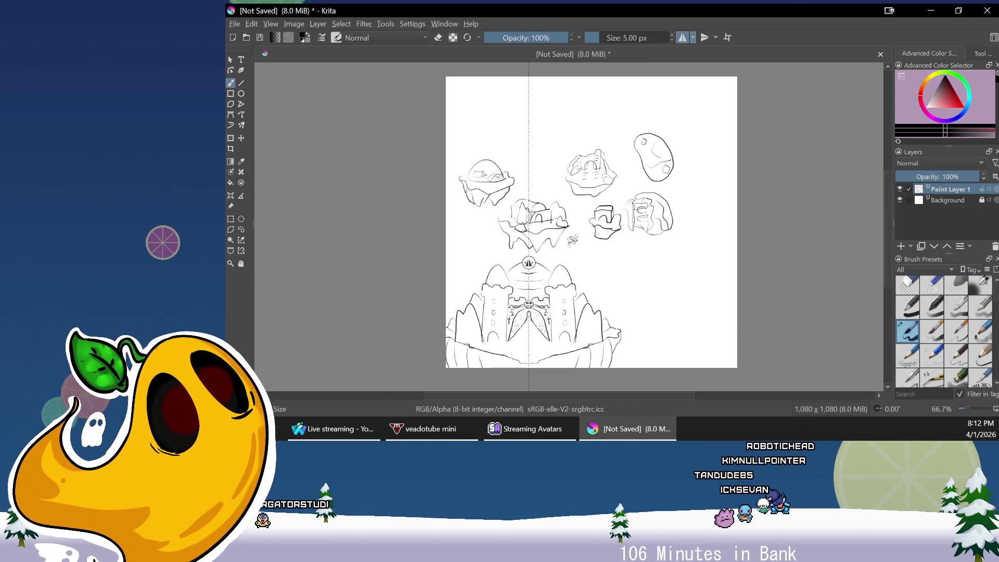
key("plus")
key("minus")
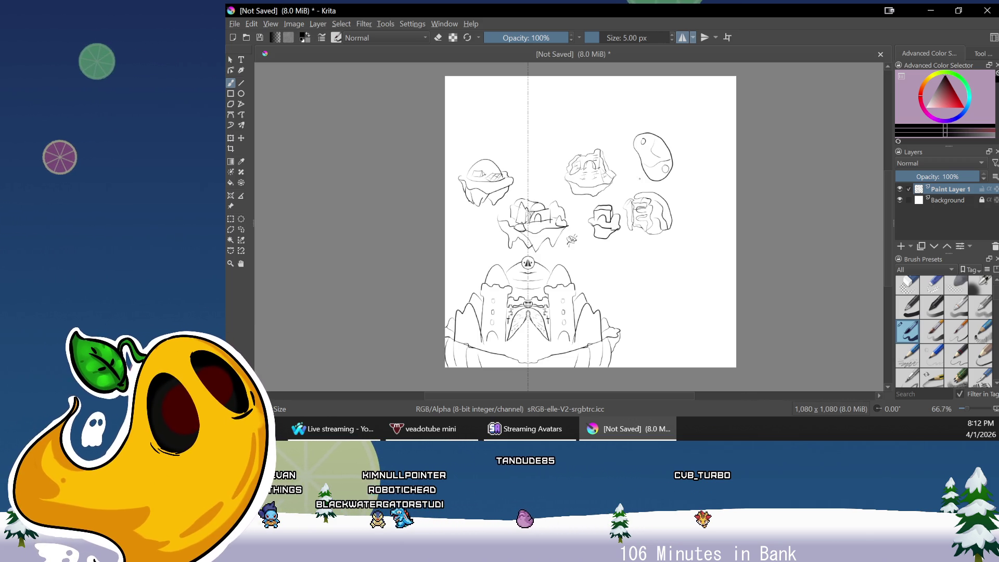
left_click(683, 38)
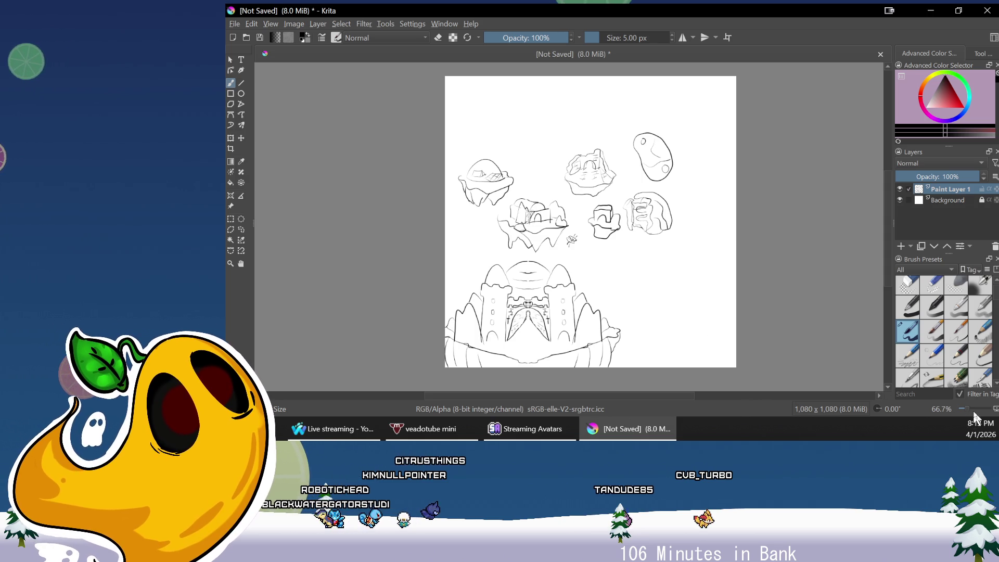
Start the new sketch with diagonal and rising lines and the curved right side of the opening
scroll(967, 411, "up", 4)
scroll(886, 174, "down", 5)
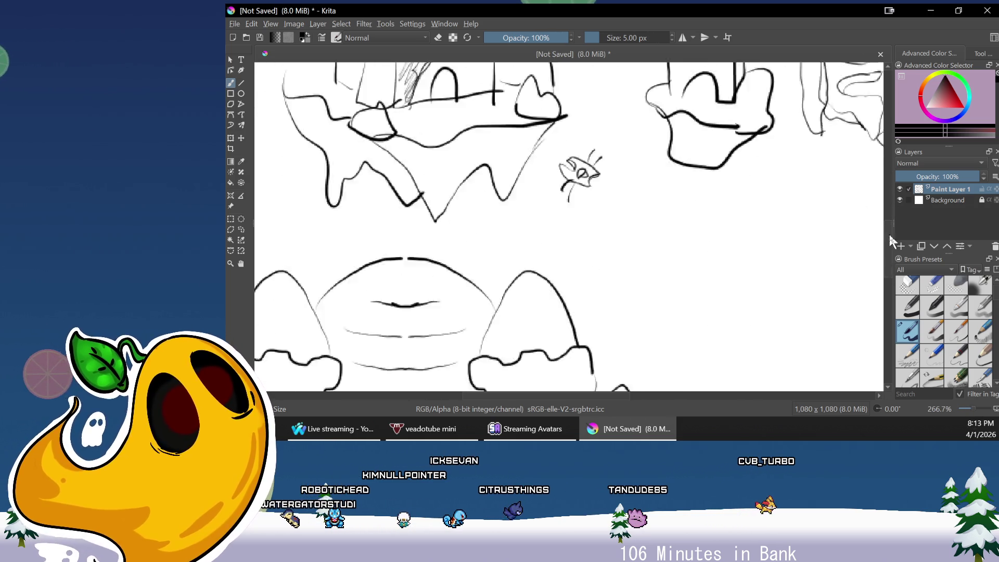
left_click_drag(576, 396, 671, 402)
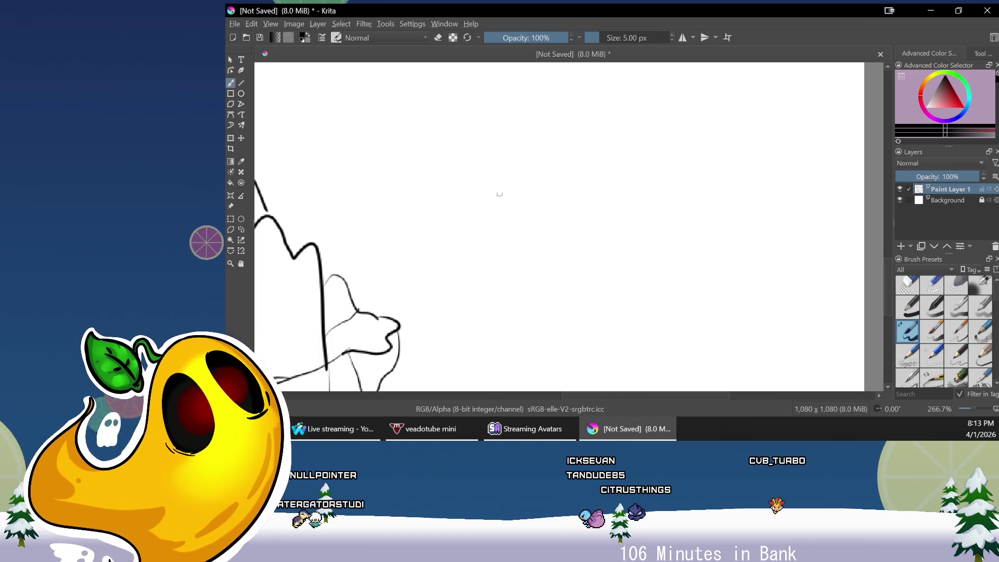
left_click_drag(449, 324, 505, 256)
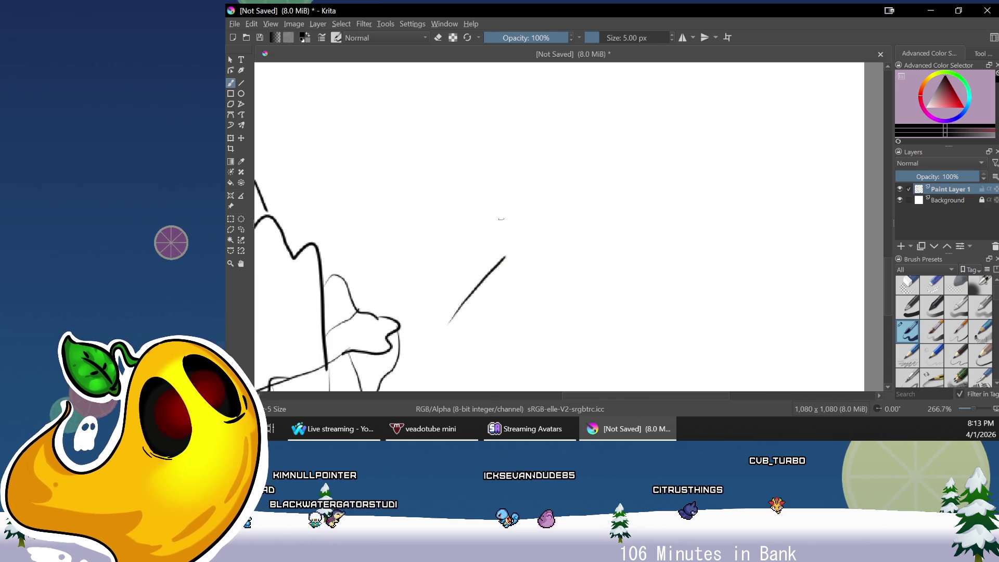
mouse_move(420, 195)
left_mouse_down()
mouse_move(515, 159)
mouse_move(536, 211)
mouse_move(505, 255)
mouse_move(572, 259)
mouse_move(624, 231)
left_mouse_up()
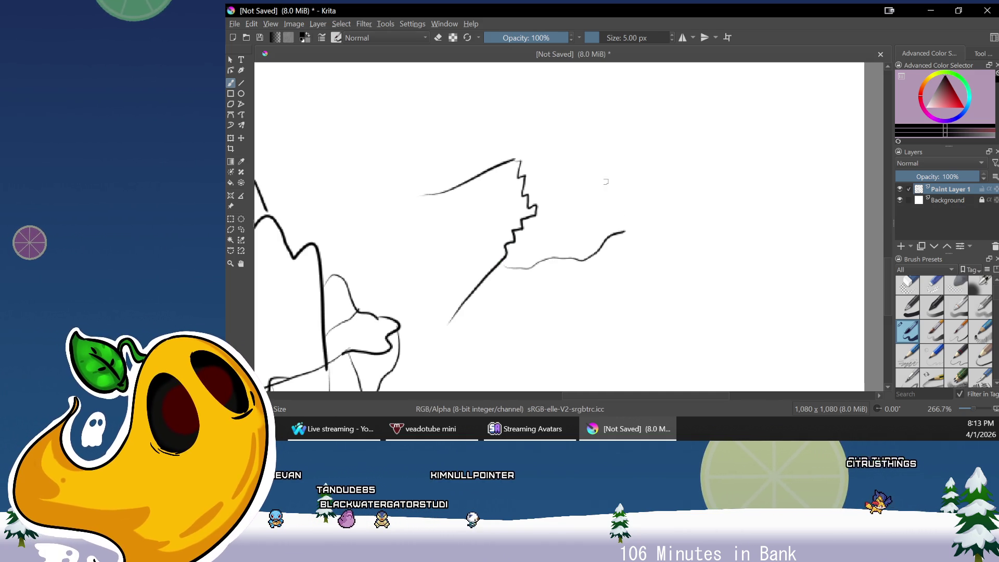
left_click_drag(599, 170, 624, 231)
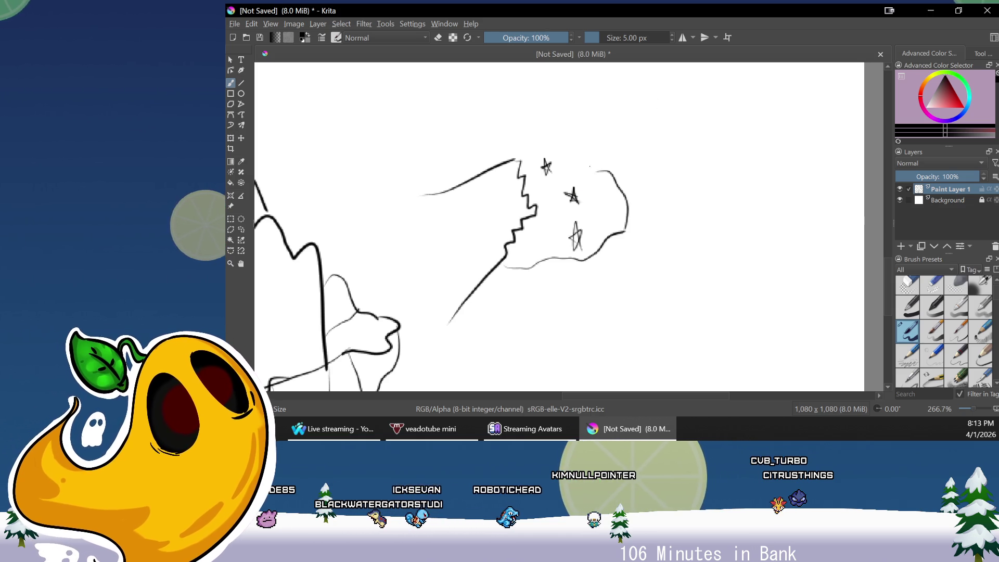
Add a star, a top loop, a wavy top edge, slanted lines and short strokes below the opening
mouse_move(581, 165)
left_mouse_down()
mouse_move(588, 156)
mouse_move(602, 176)
left_mouse_up()
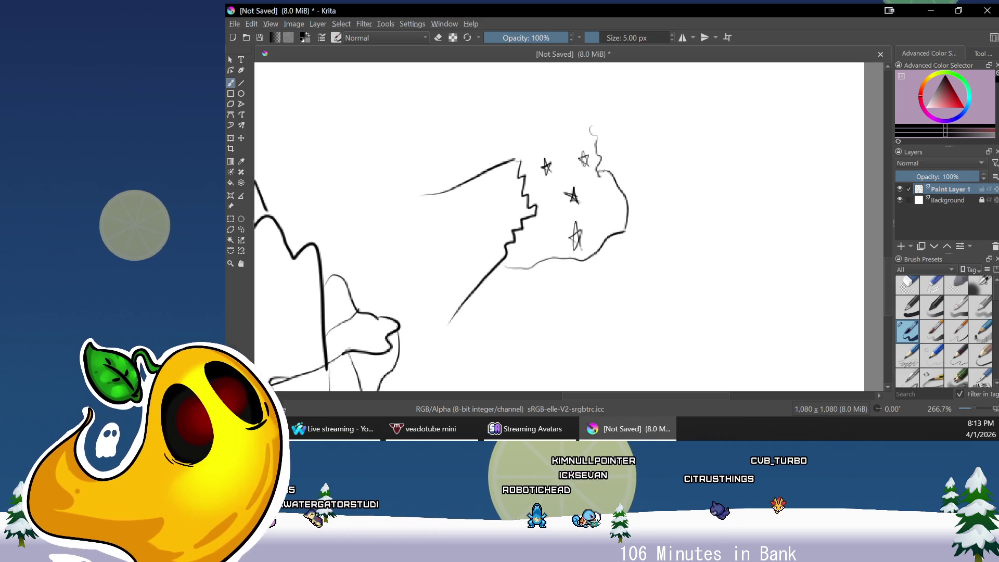
mouse_move(593, 134)
left_mouse_down()
mouse_move(608, 146)
mouse_move(650, 82)
left_mouse_up()
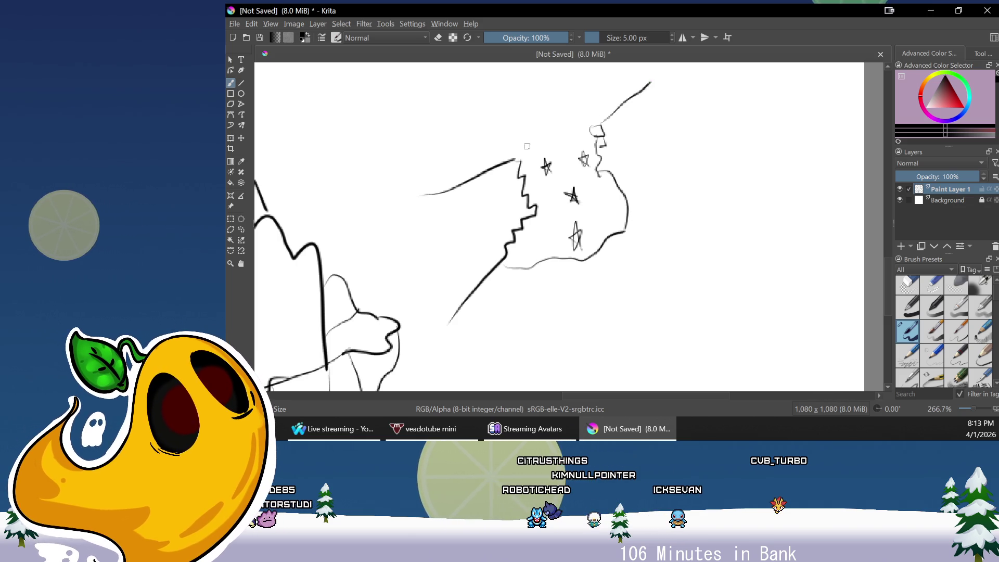
mouse_move(516, 155)
left_mouse_down()
mouse_move(557, 122)
mouse_move(604, 116)
left_mouse_up()
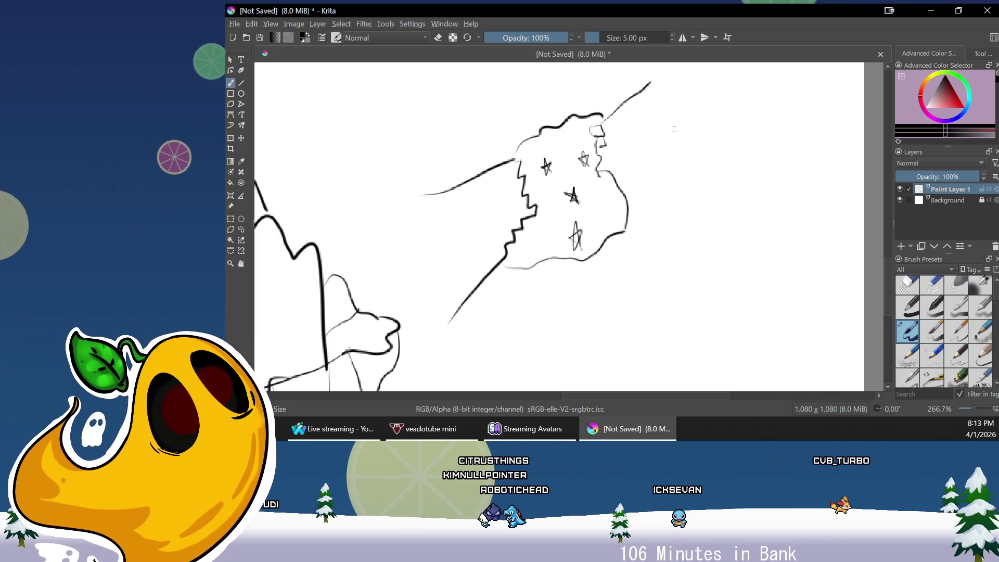
left_click_drag(616, 177, 673, 121)
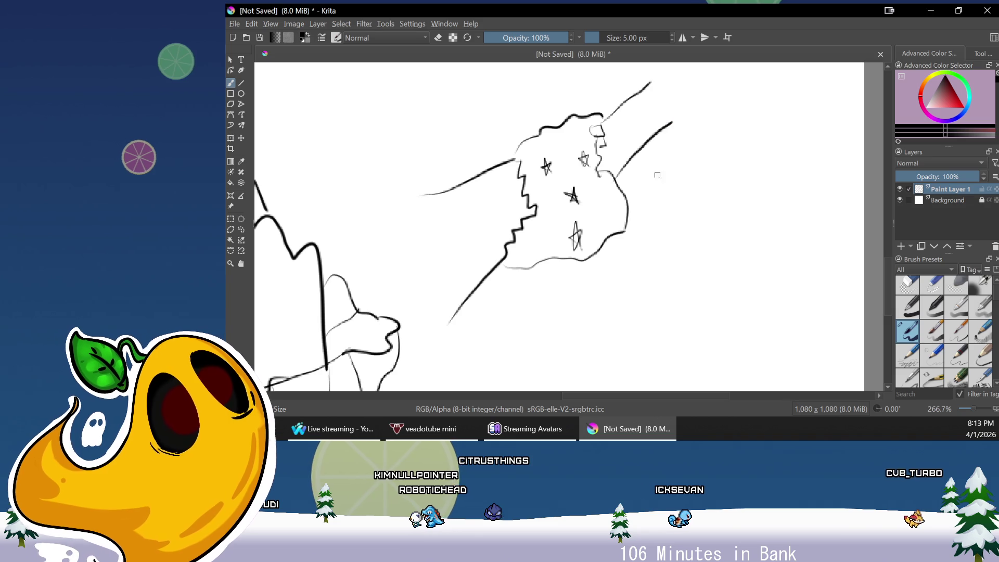
left_click_drag(733, 148, 622, 355)
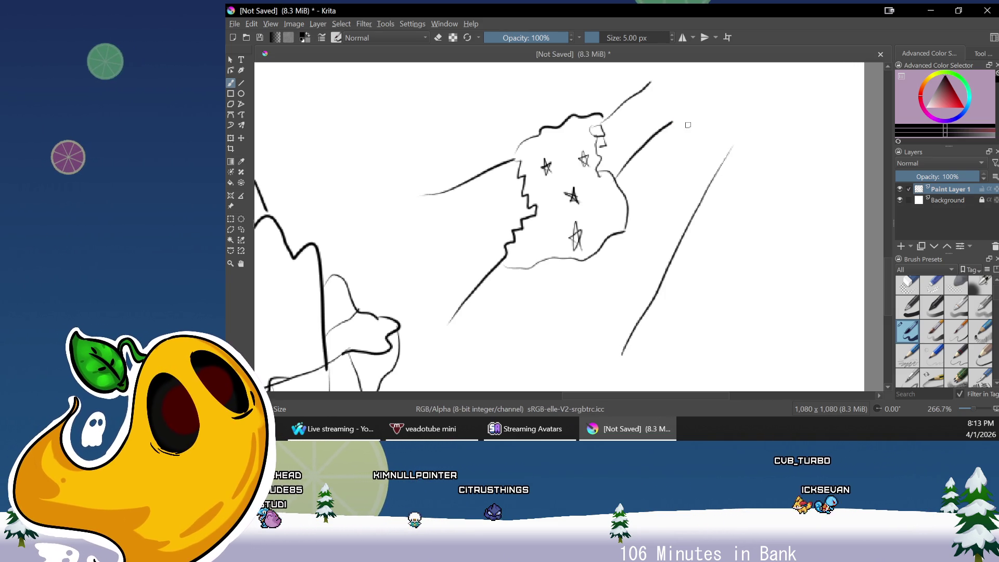
left_click_drag(510, 319, 587, 328)
Finish the handwritten label so it reads 'Hole inside temple'
mouse_move(536, 300)
left_mouse_down()
mouse_move(601, 308)
mouse_move(628, 282)
left_mouse_up()
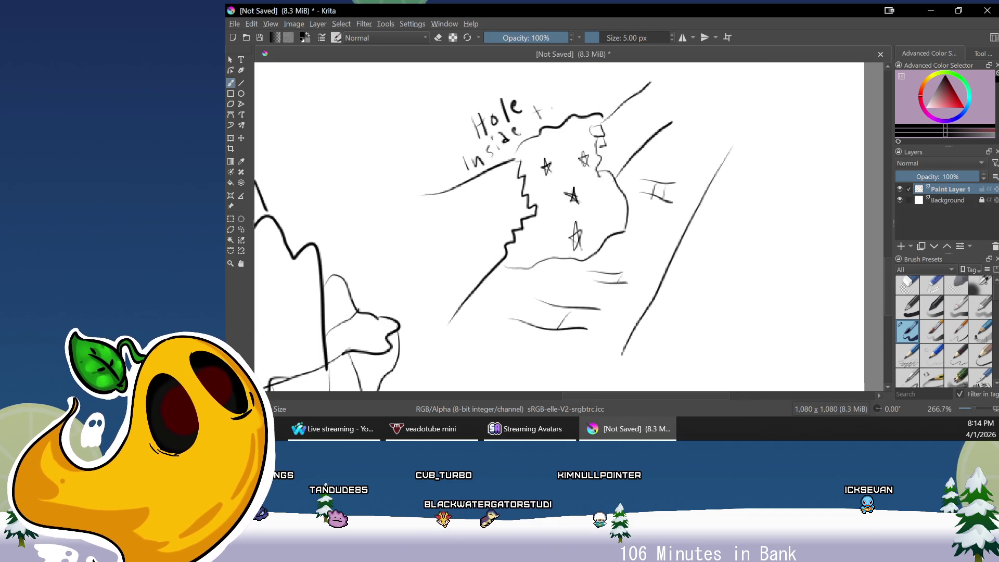
left_click_drag(583, 95, 599, 81)
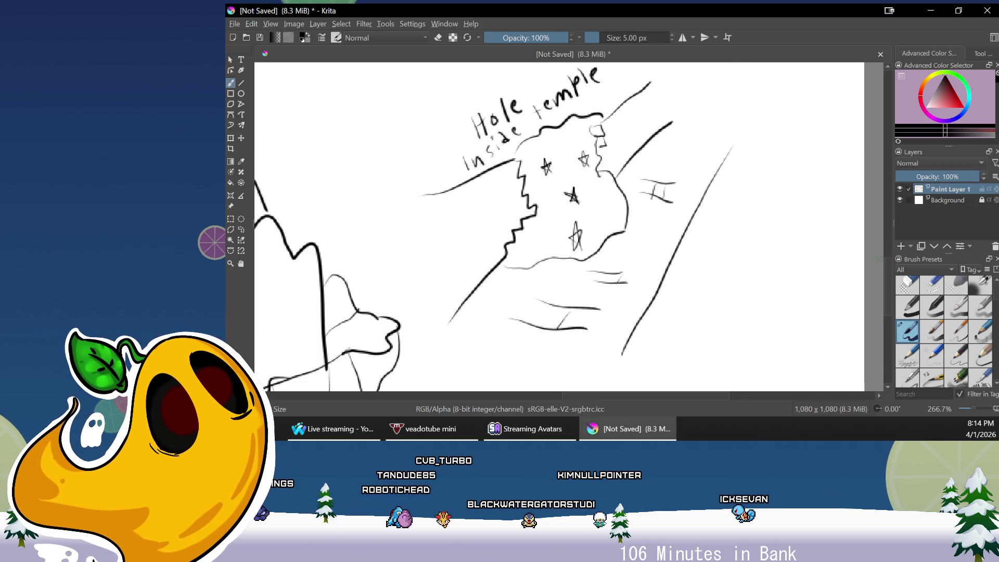
left_click_drag(885, 308, 889, 281)
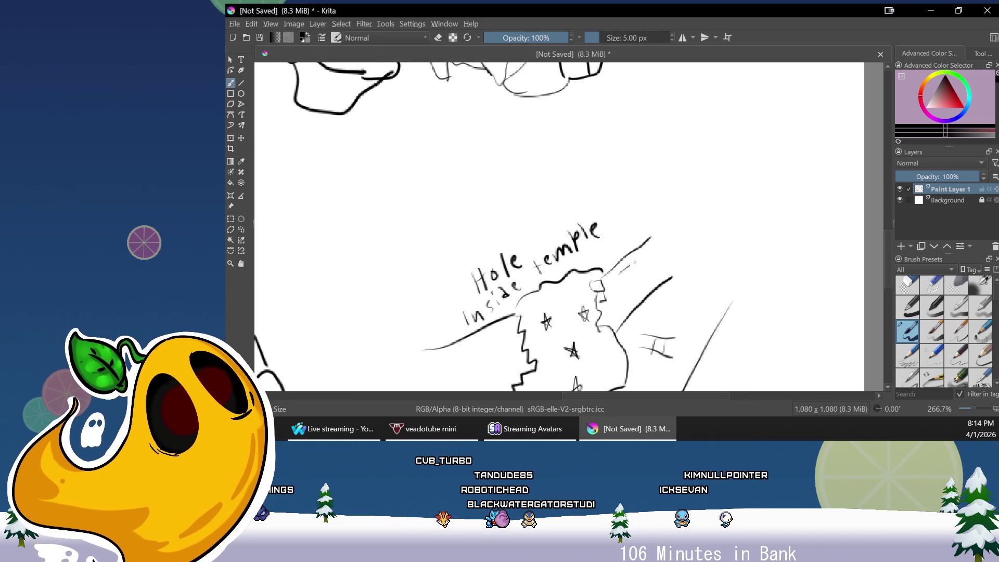
Add hatch strokes and small T-shaped column marks around the opening, then zoom back to 66.7%
mouse_move(608, 275)
left_mouse_down()
mouse_move(645, 259)
mouse_move(631, 302)
left_mouse_up()
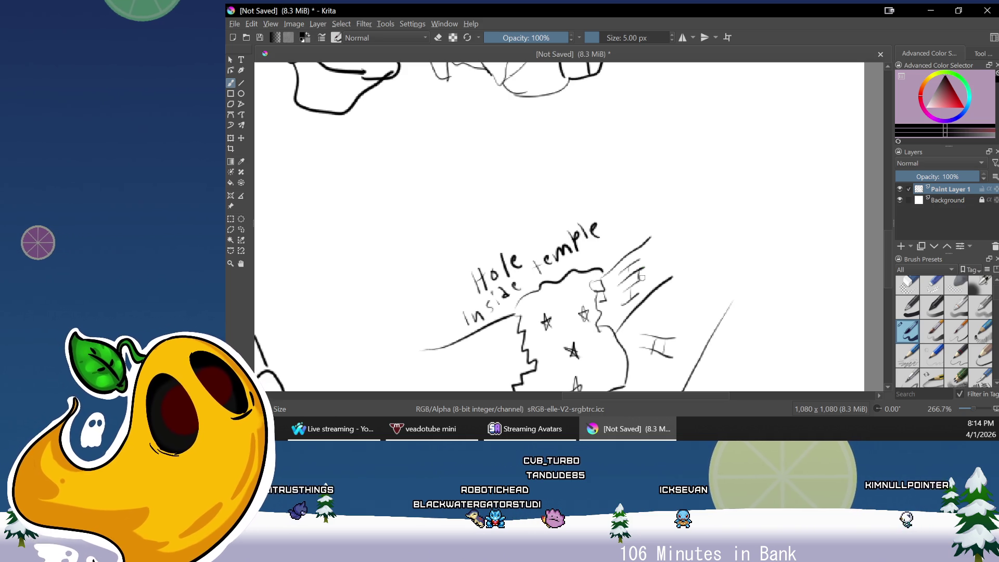
mouse_move(498, 347)
left_mouse_down()
mouse_move(468, 361)
mouse_move(489, 381)
left_mouse_up()
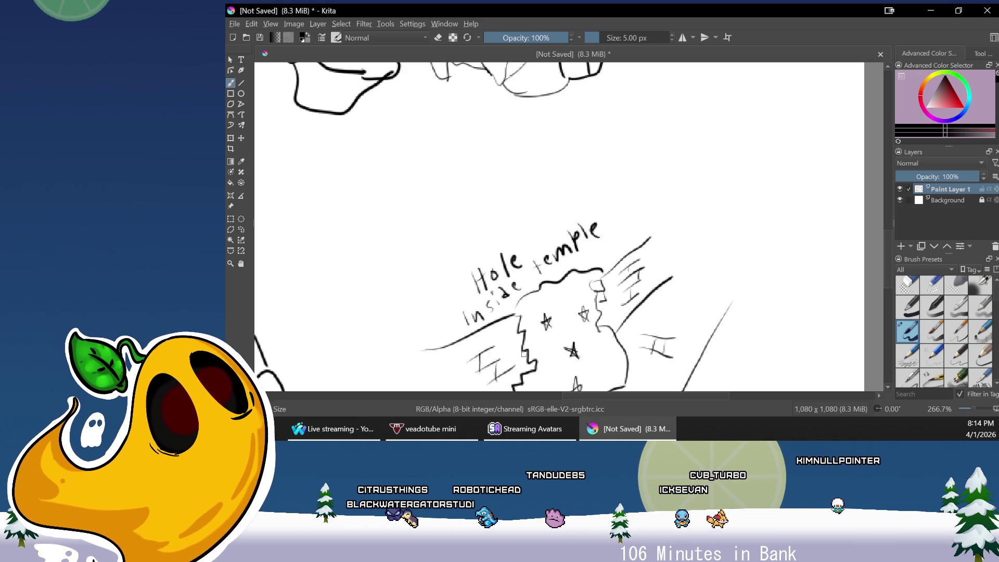
left_click_drag(889, 251, 888, 272)
left_click_drag(456, 312, 446, 338)
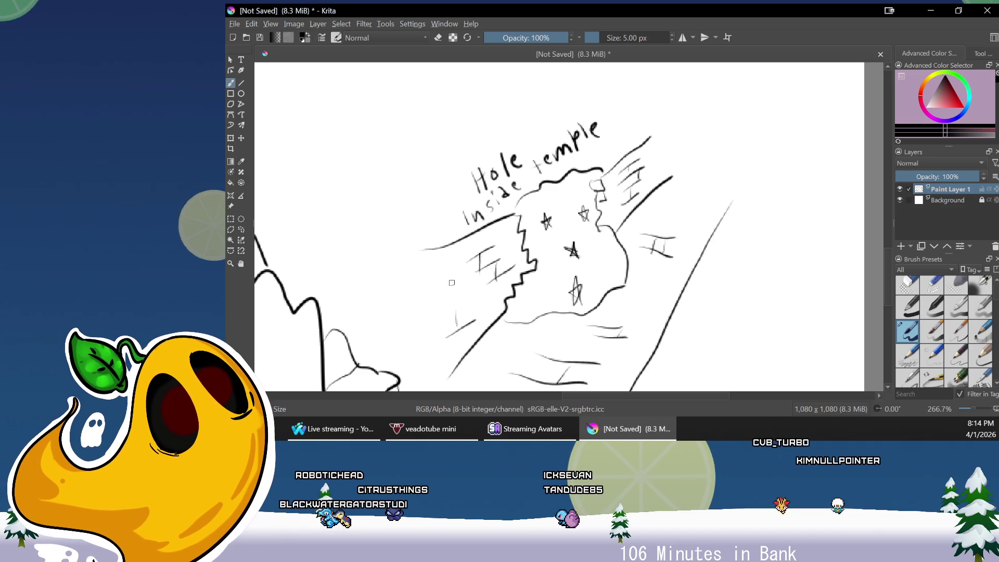
mouse_move(429, 279)
left_mouse_down()
mouse_move(451, 270)
mouse_move(442, 293)
left_mouse_up()
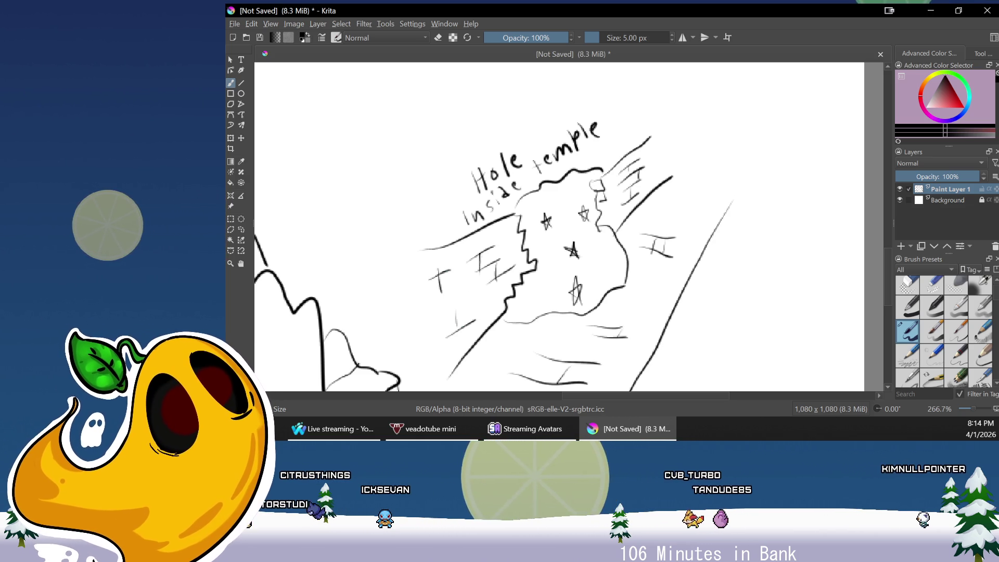
mouse_move(891, 301)
left_mouse_down()
mouse_move(878, 198)
mouse_move(877, 283)
mouse_move(888, 189)
mouse_move(883, 276)
mouse_move(897, 248)
left_mouse_up()
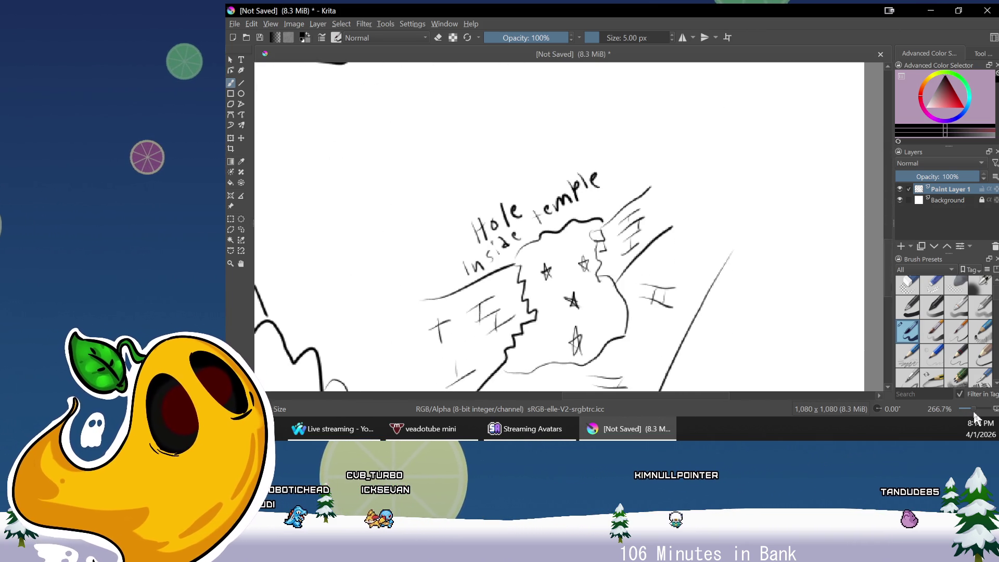
left_click_drag(975, 410, 963, 410)
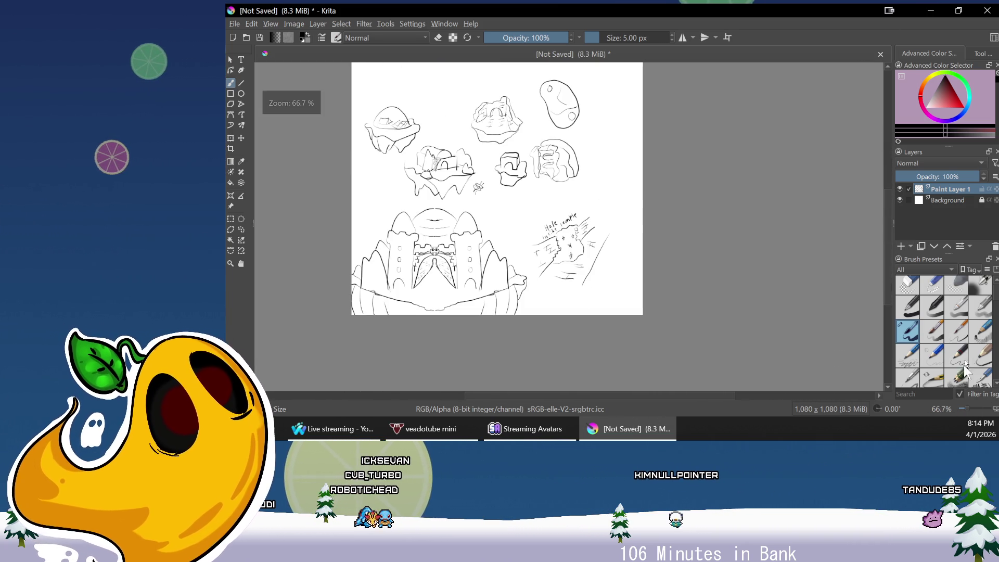
scroll(884, 227, "up", 2)
left_click_drag(750, 397, 566, 410)
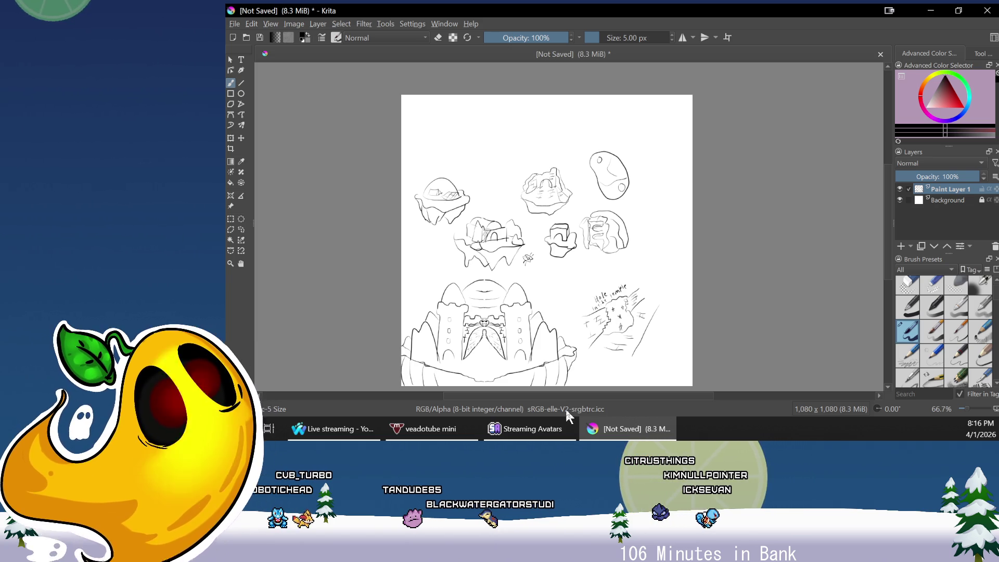
left_click(967, 407)
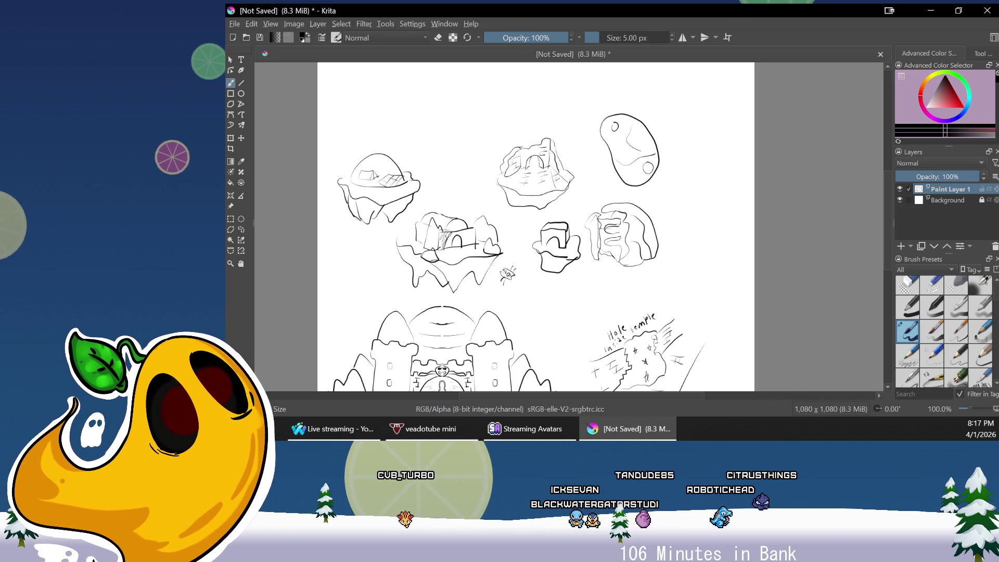
key("super")
key("super")
key("super")
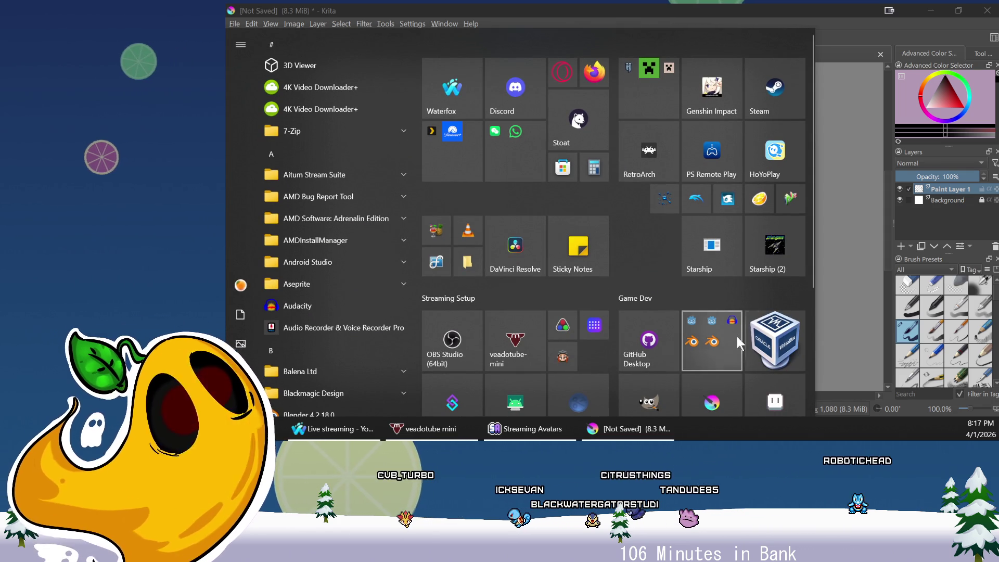
Scroll the Start menu tiles and launch GIMP
mouse_move(813, 217)
left_mouse_down()
mouse_move(810, 303)
mouse_move(811, 266)
left_mouse_up()
left_click(662, 279)
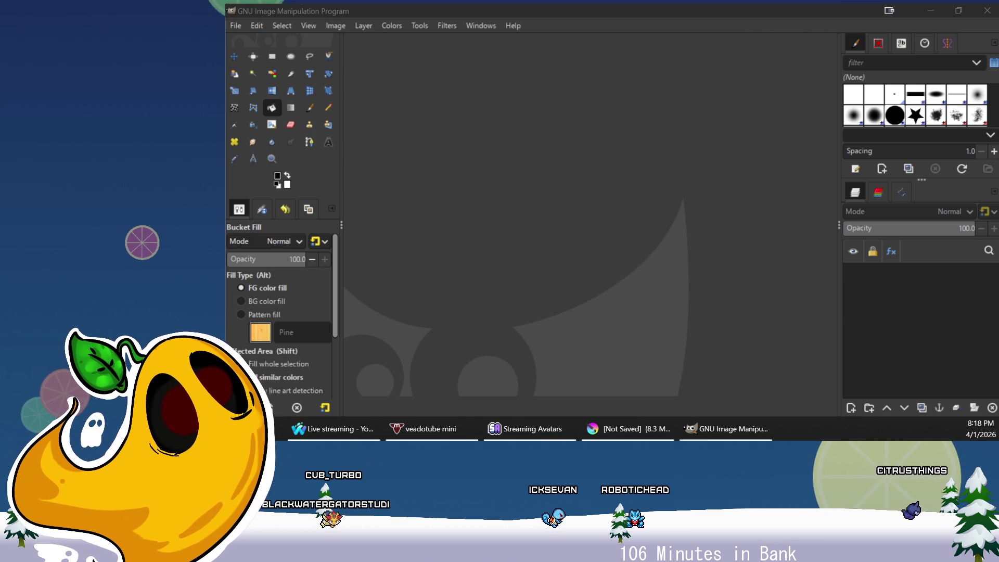
Create a new white 1080×1080 px image in GIMP
key("alt+Tab")
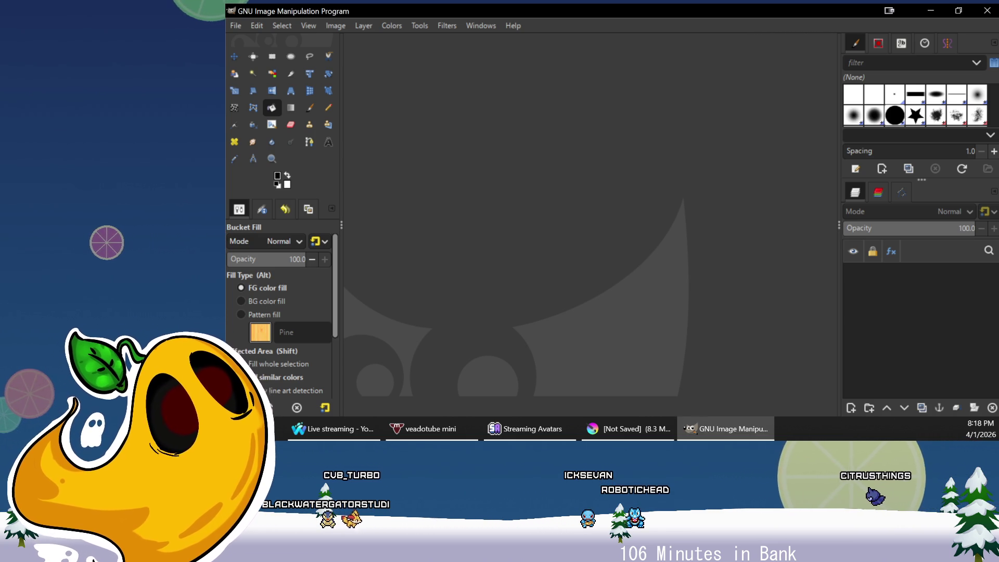
key("alt+Tab")
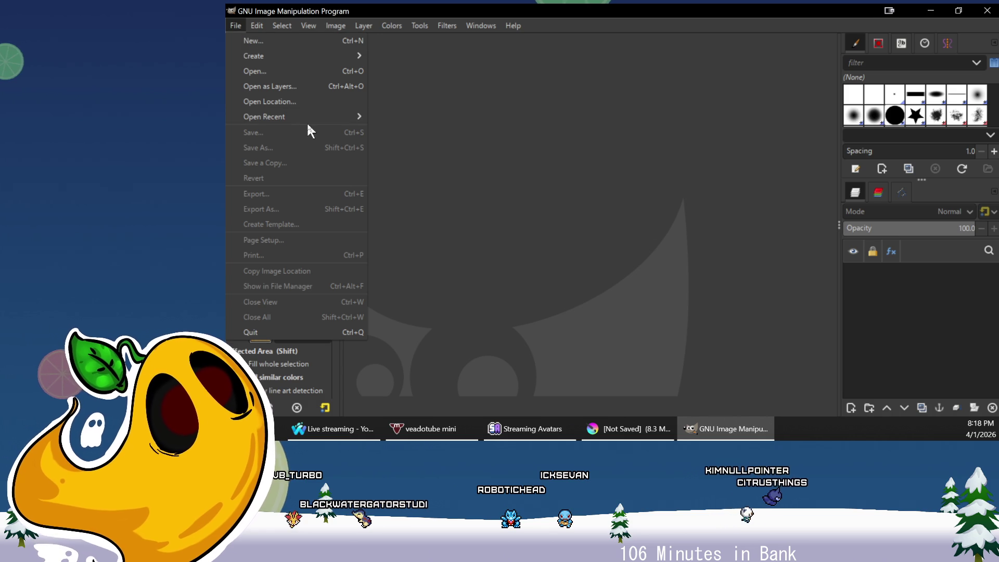
left_click(256, 40)
type("1080")
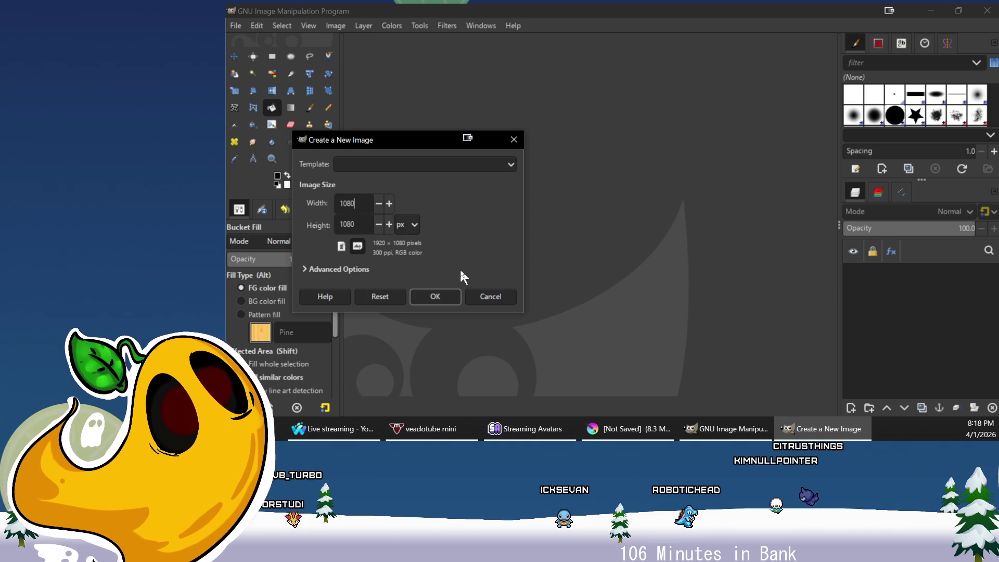
left_click(444, 298)
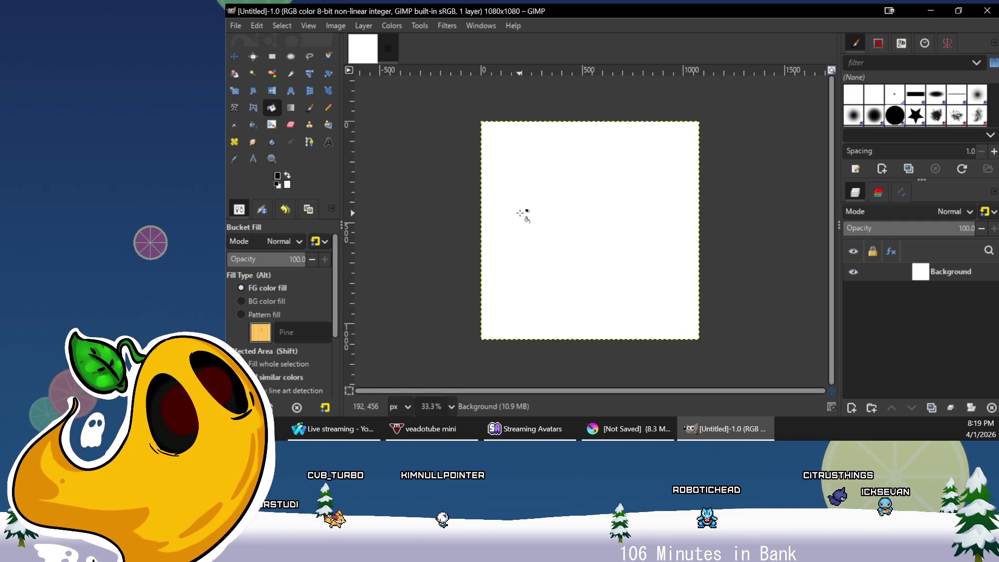
Draw a text box on the canvas and type 'AI' with the Text tool
left_click(329, 142)
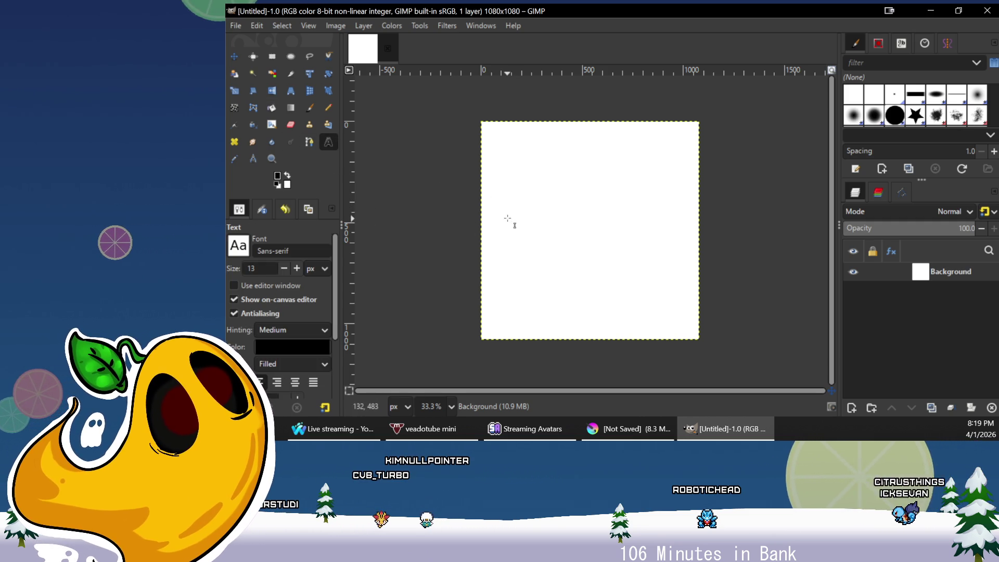
left_click(249, 246)
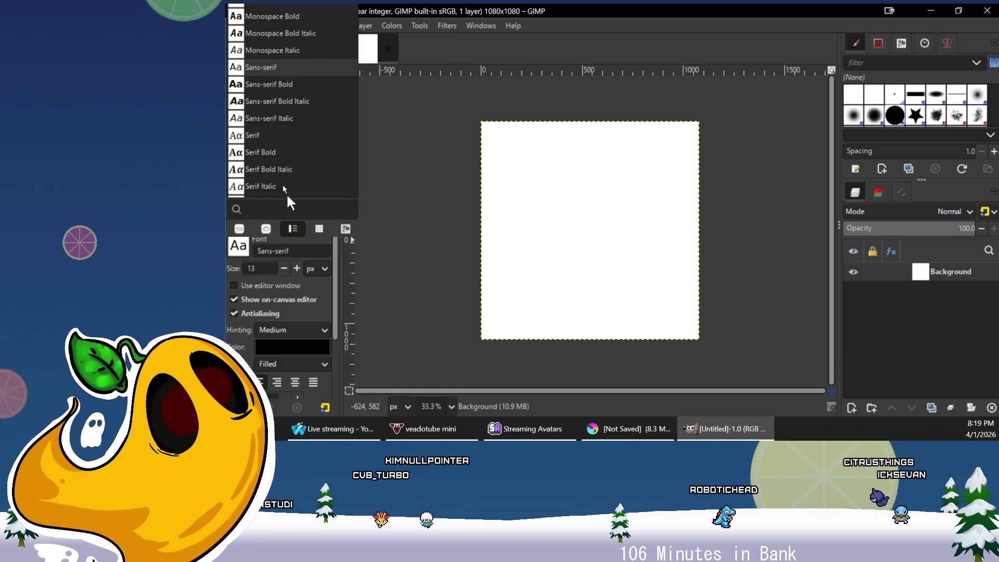
left_click(233, 20)
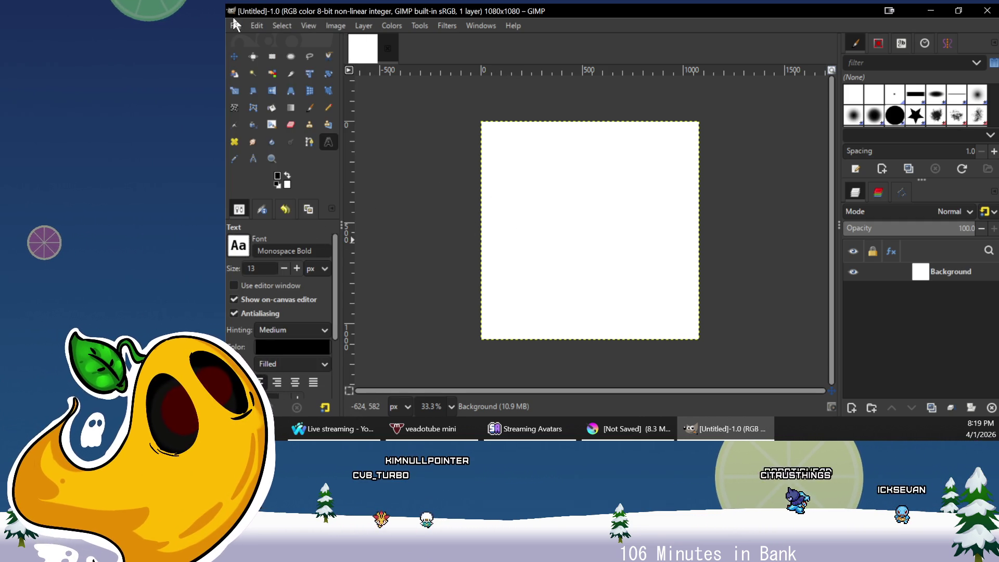
left_click_drag(485, 134, 525, 179)
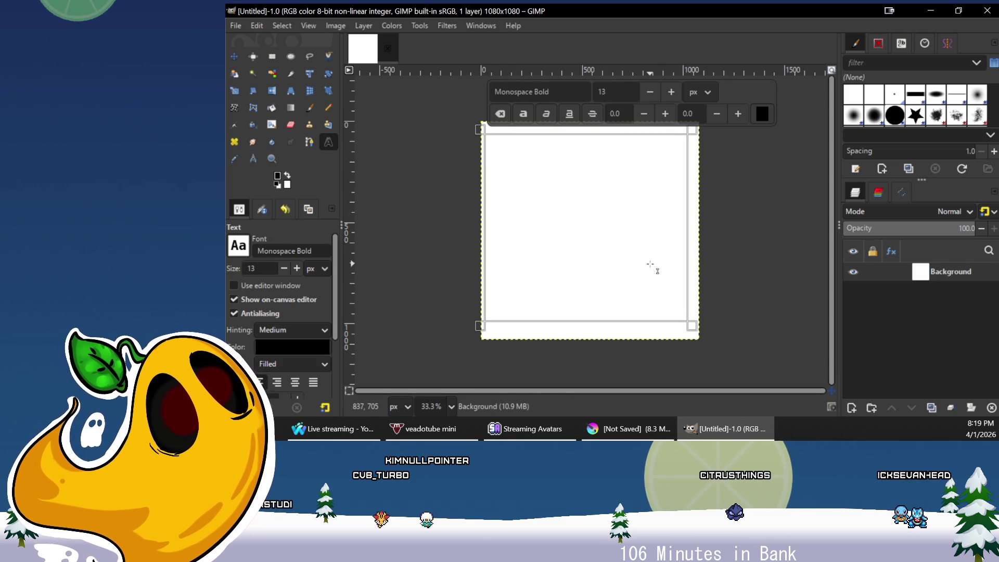
type("A")
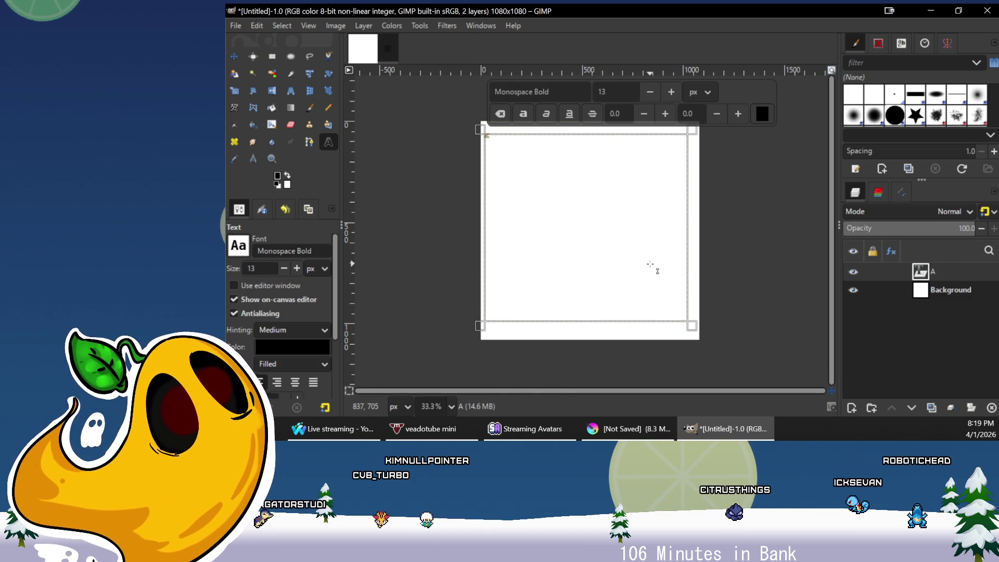
type("I")
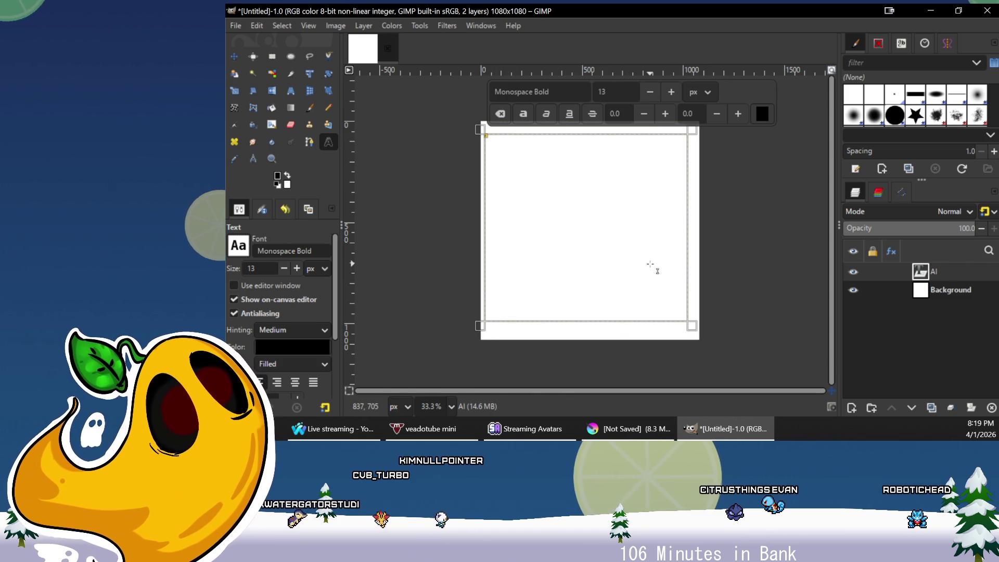
Enlarge the AI text to 799 px and make it bold
double_click(629, 90)
type("18")
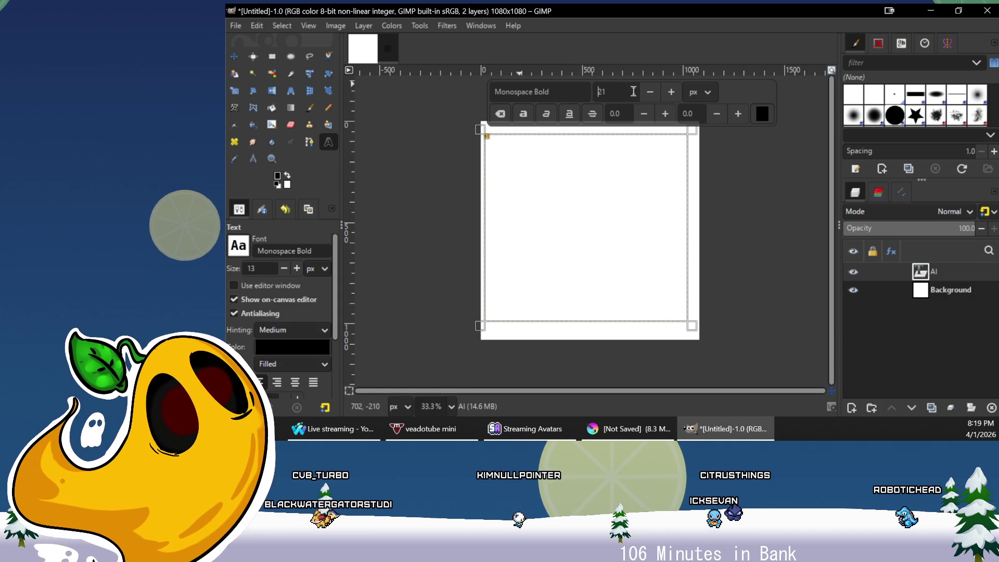
double_click(623, 91)
type("105")
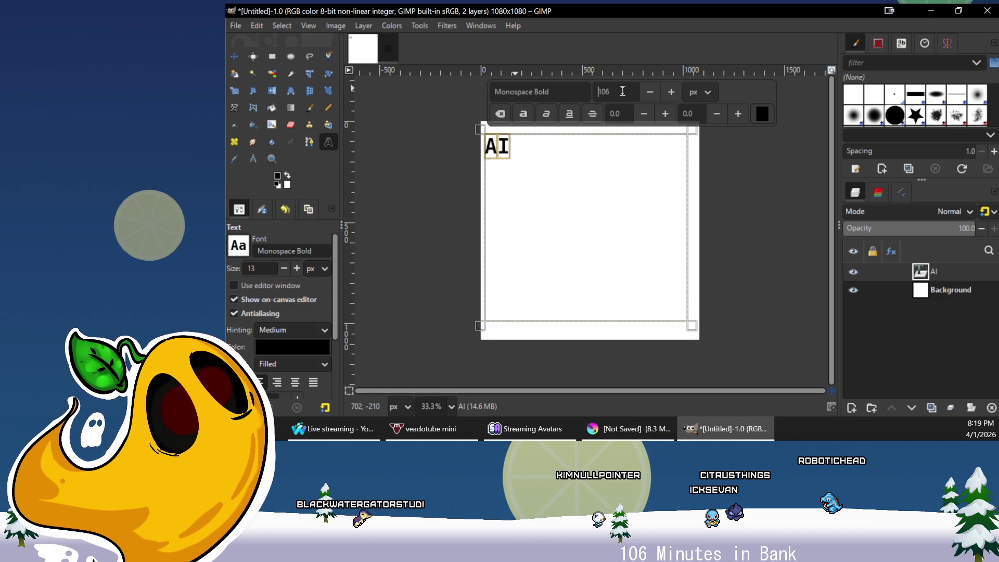
double_click(618, 90)
type("195")
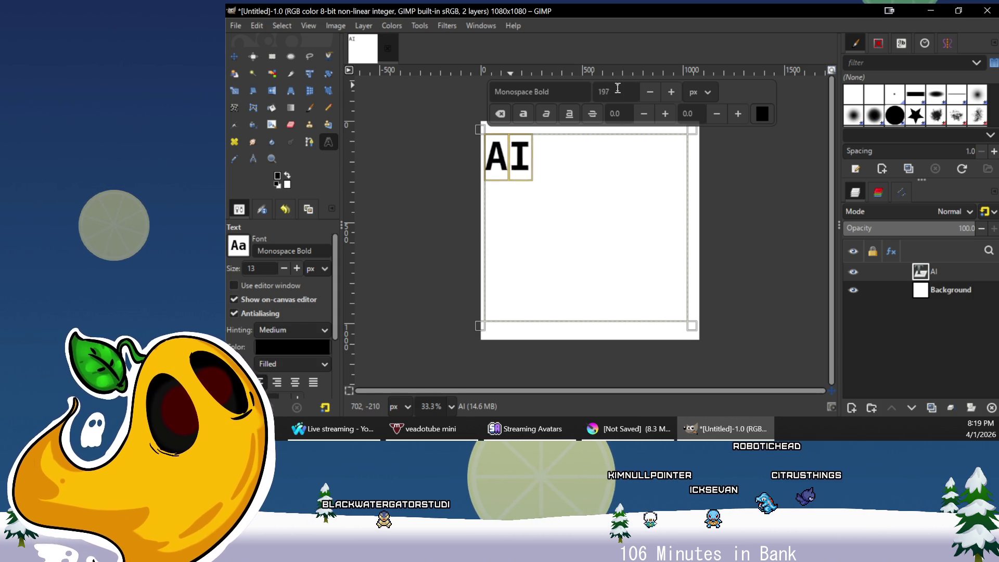
scroll(618, 89, "up", 20)
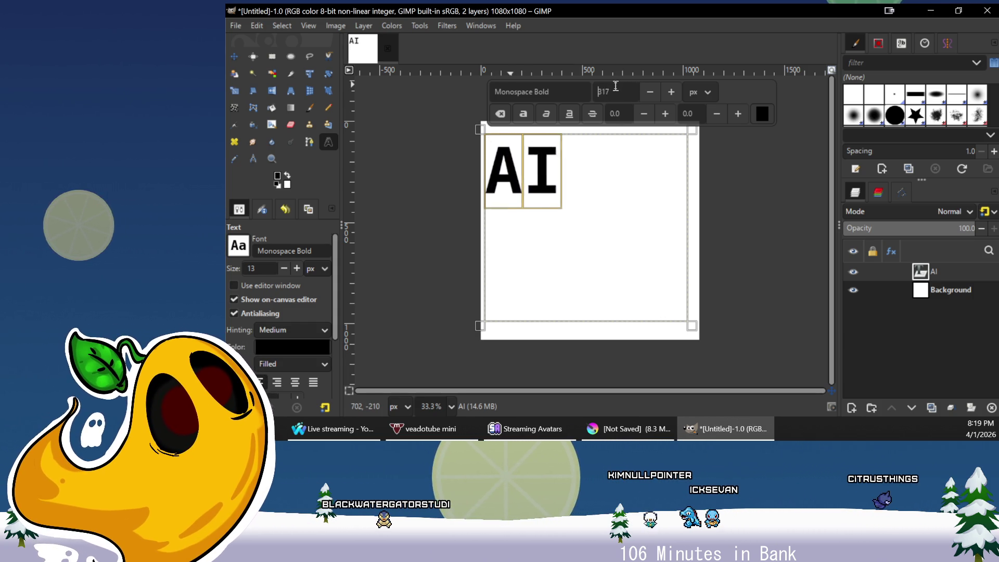
scroll(617, 87, "up", 20)
scroll(616, 86, "up", 20)
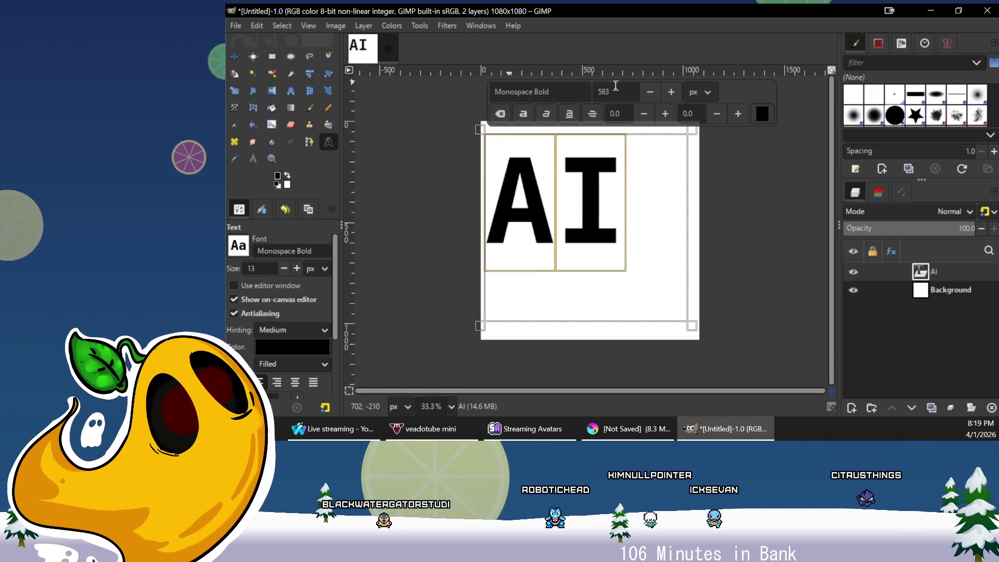
scroll(615, 86, "up", 20)
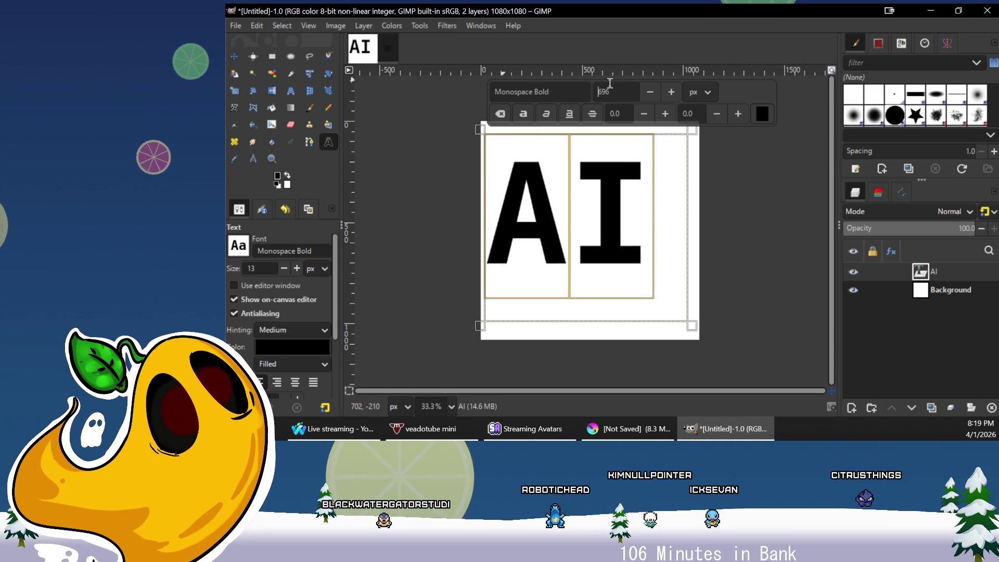
scroll(610, 83, "up", 20)
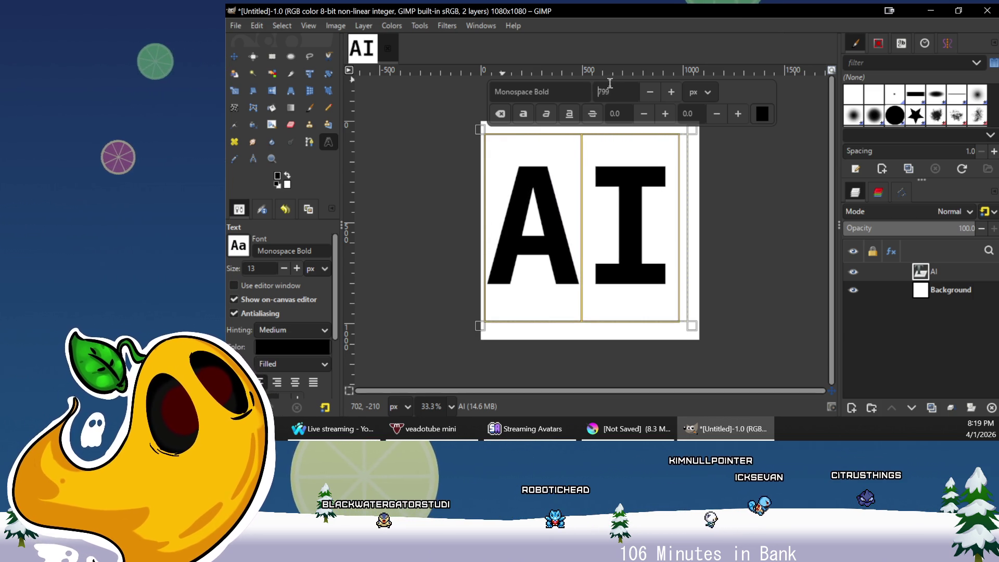
key("ctrl+b")
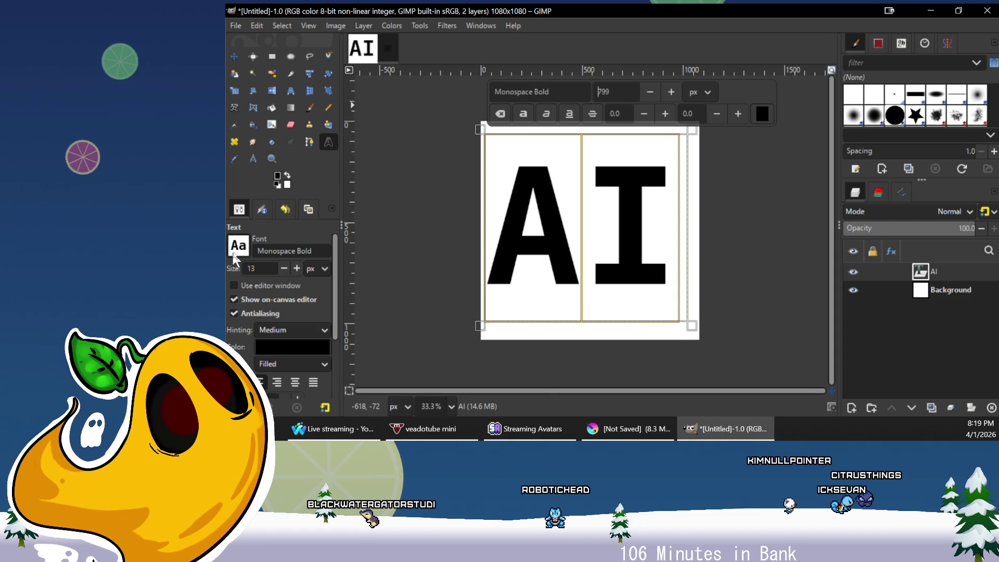
Shift the AI text layer slightly to the right with the Move tool
scroll(234, 258, "down", 4)
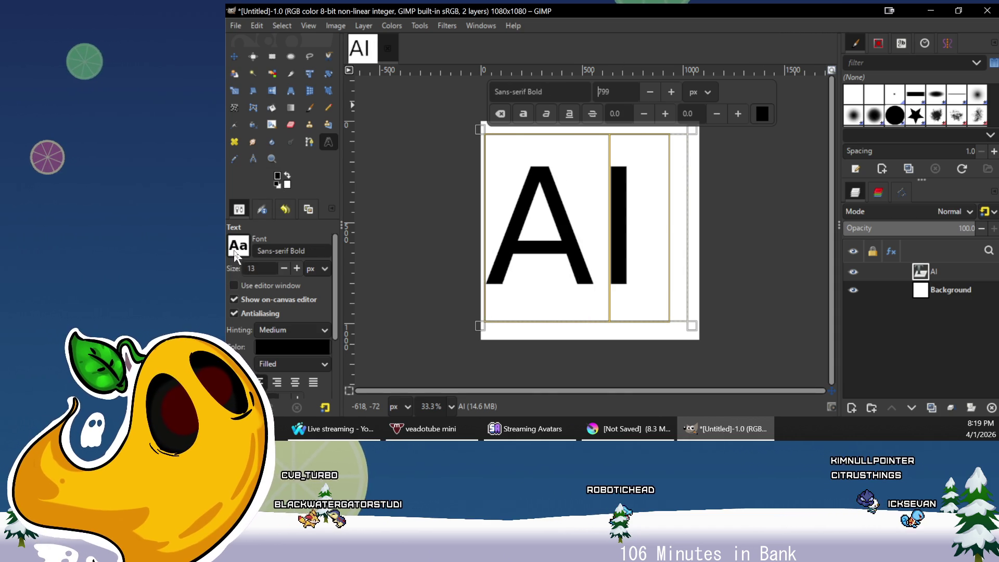
scroll(234, 256, "up", 1)
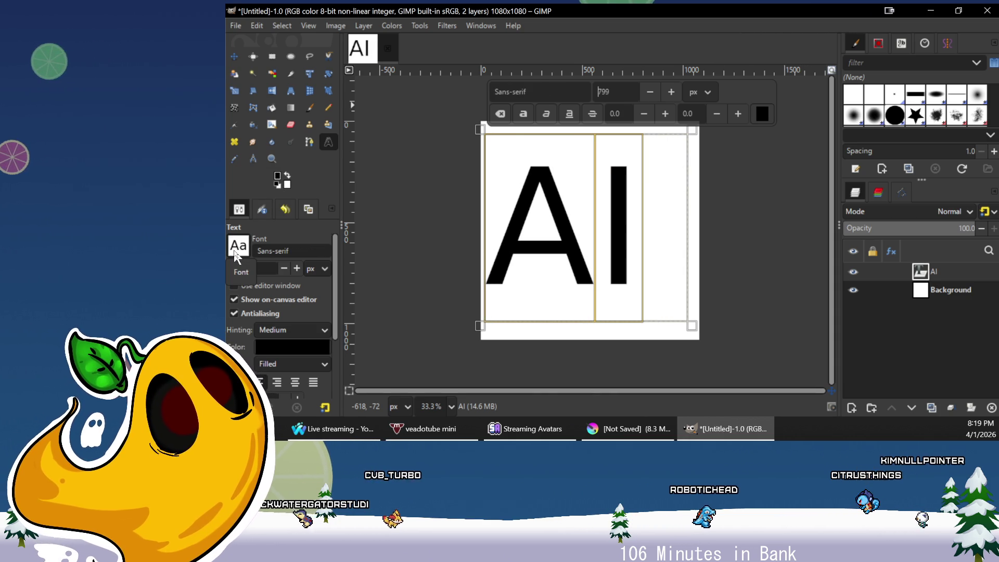
left_click(943, 291)
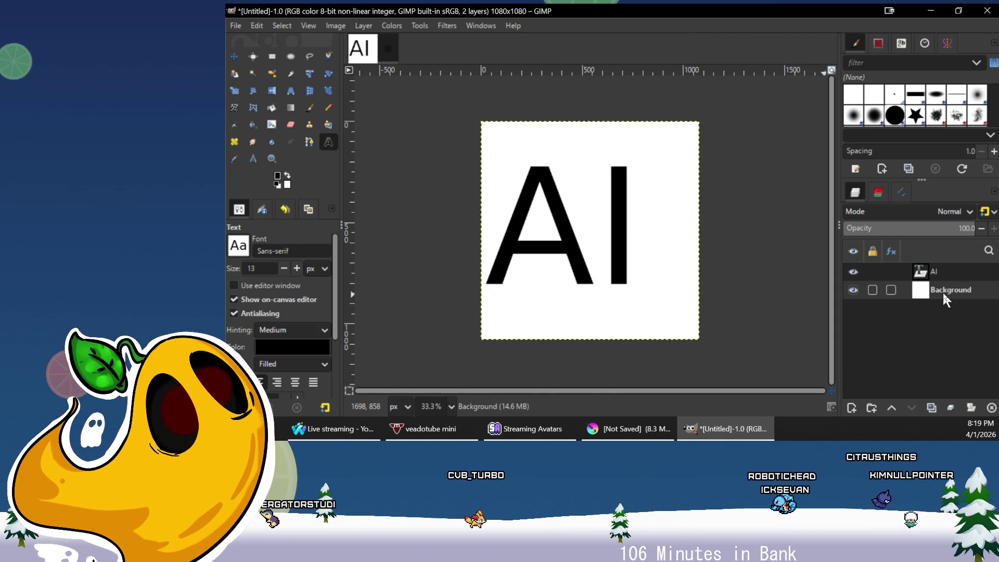
left_click(929, 272)
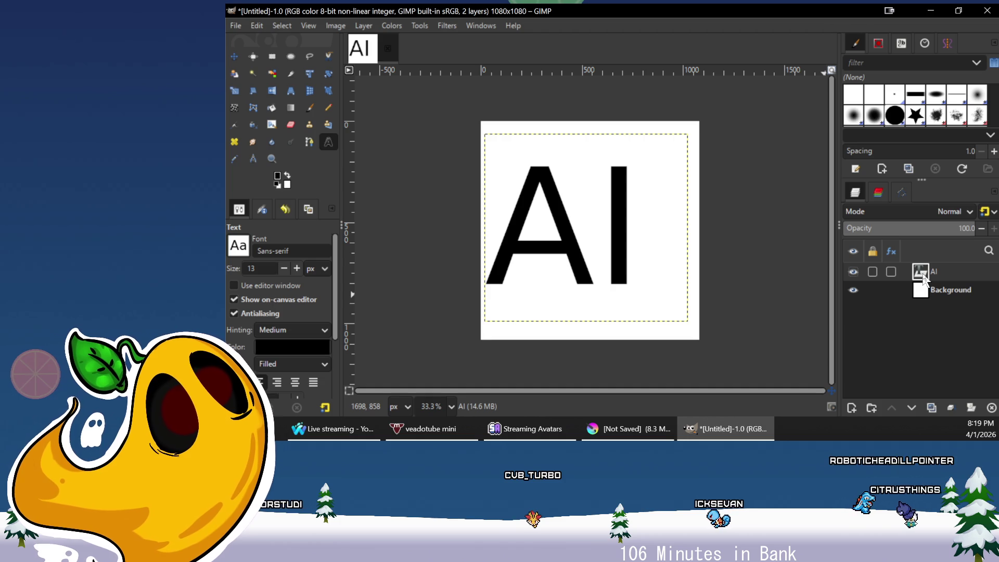
key("m")
left_click_drag(616, 225, 635, 233)
left_click(934, 291)
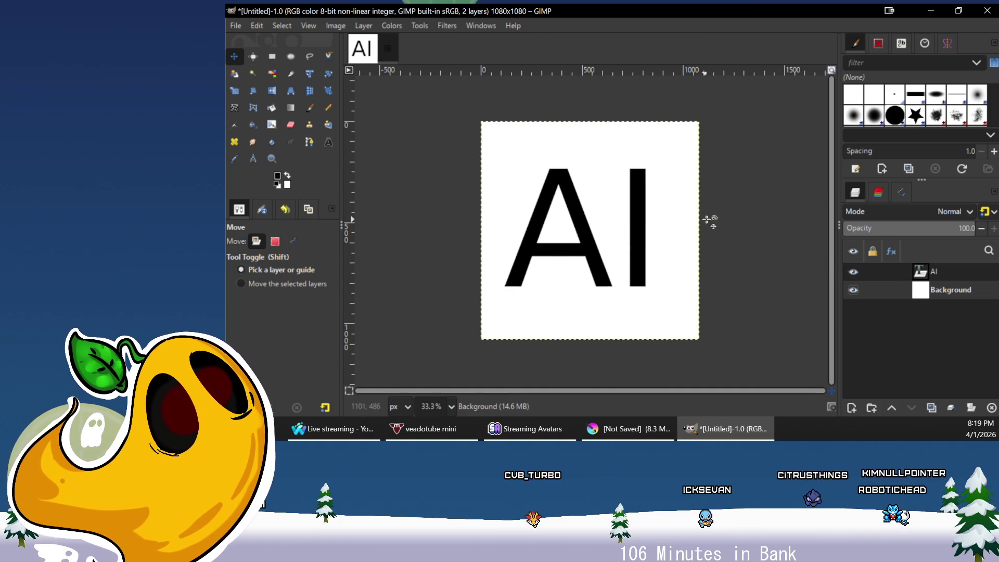
left_click(929, 274)
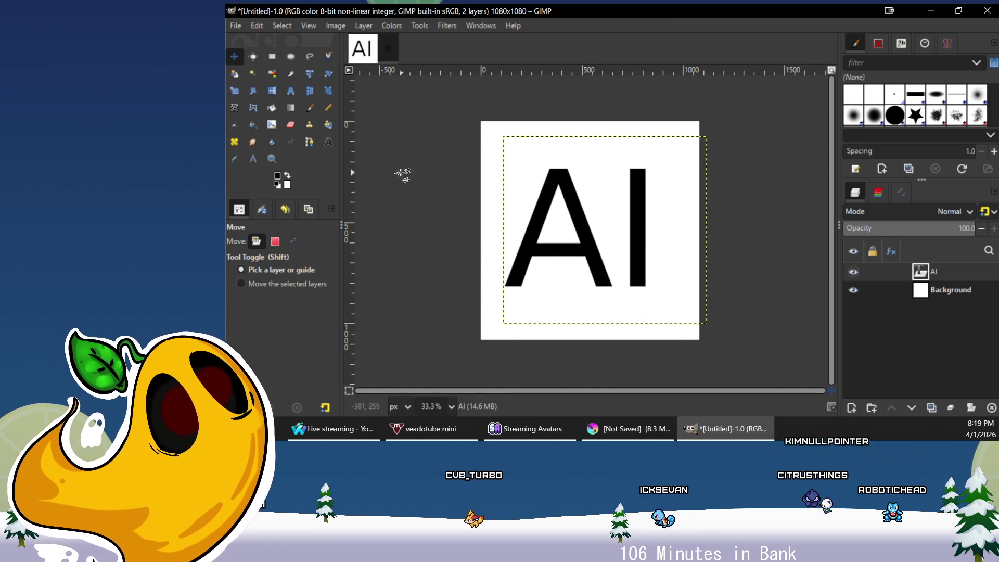
Set the AI lettering's font to Bahnschrift Bold Condensed and make Background the active layer
key("t")
left_click(561, 230)
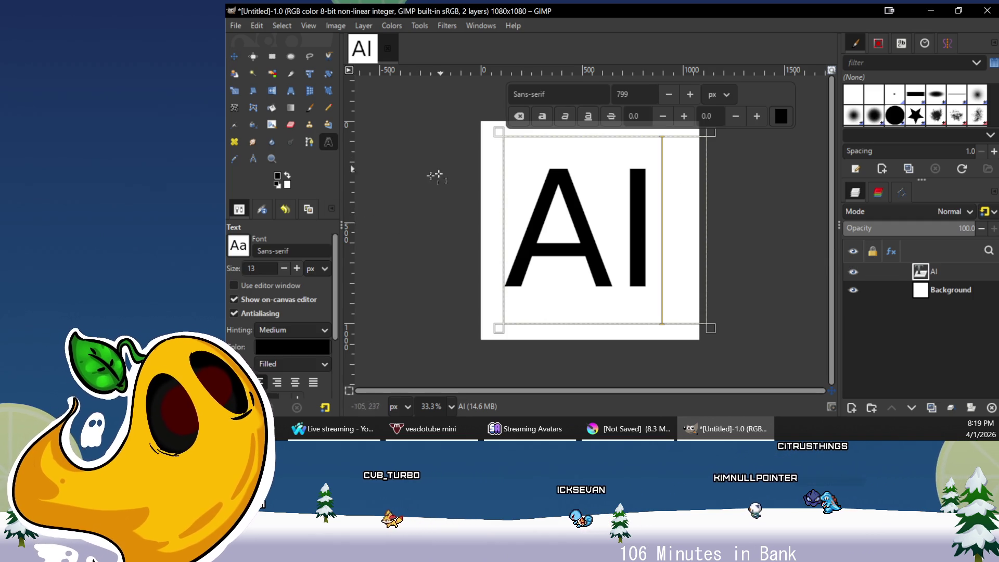
scroll(244, 251, "down", 5)
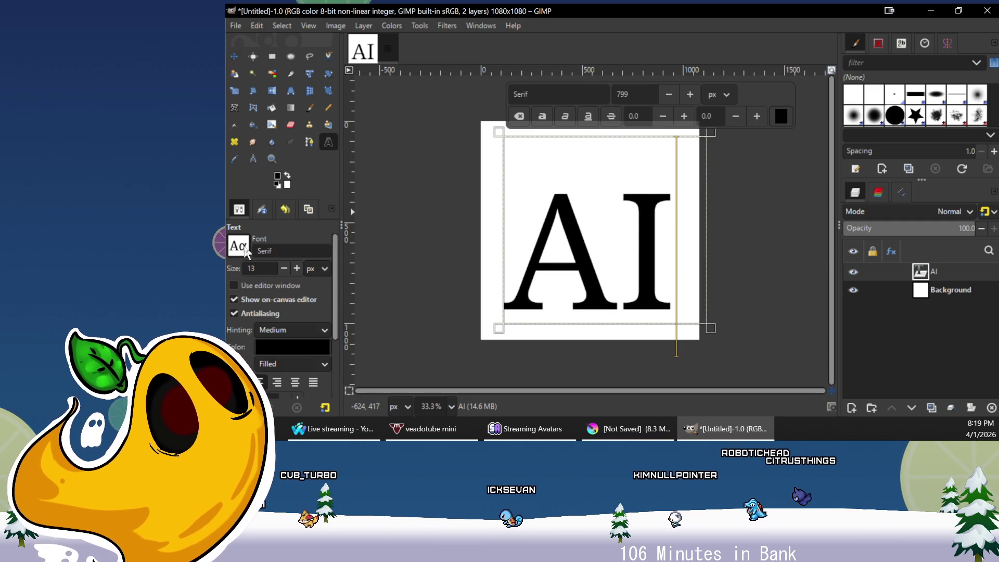
scroll(245, 251, "down", 1)
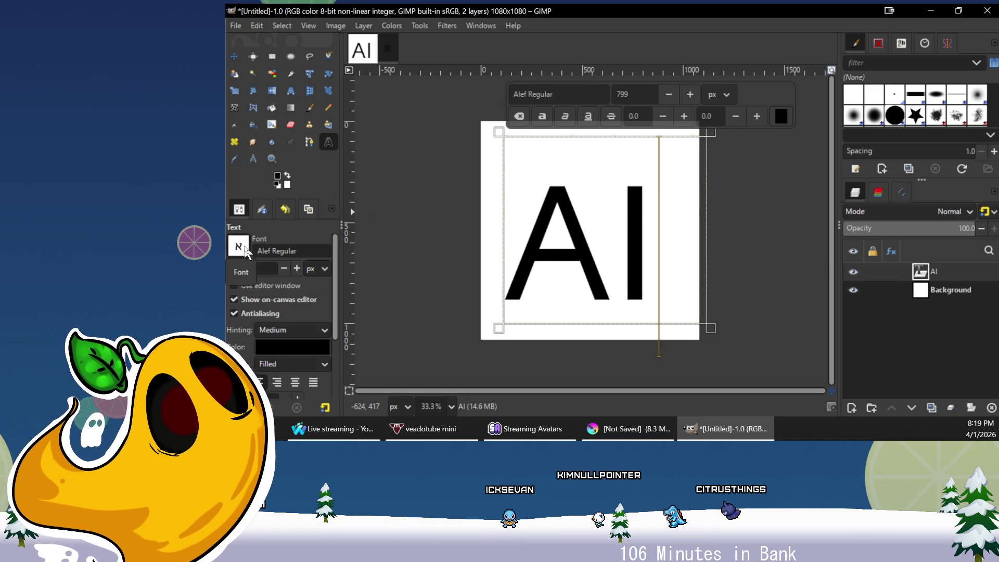
scroll(245, 251, "down", 4)
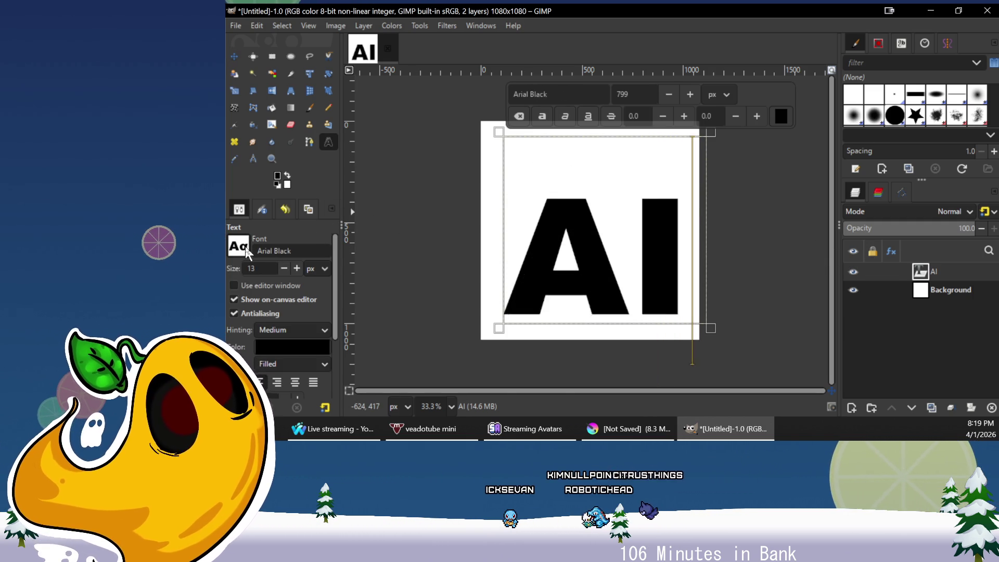
scroll(246, 254, "down", 3)
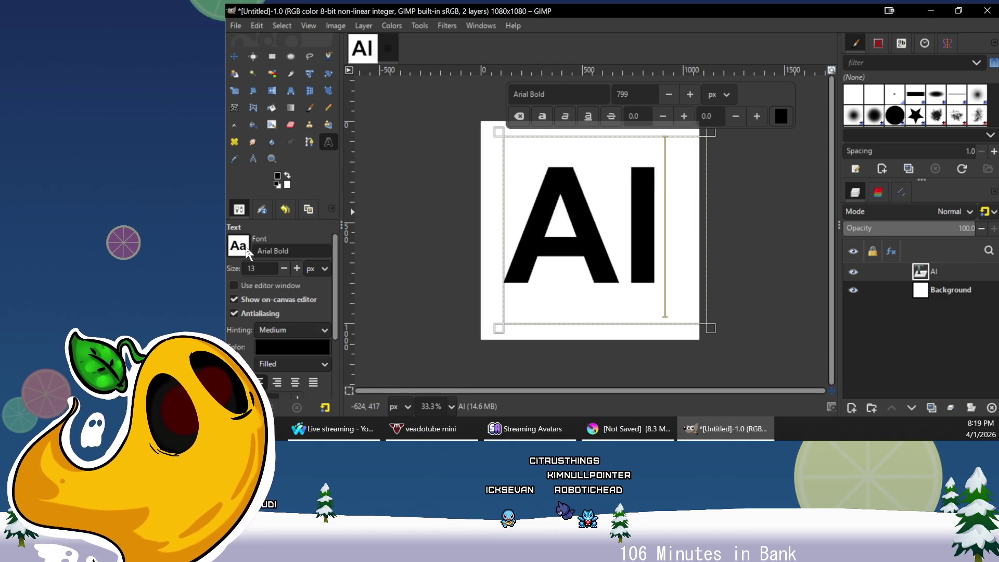
scroll(246, 253, "down", 4)
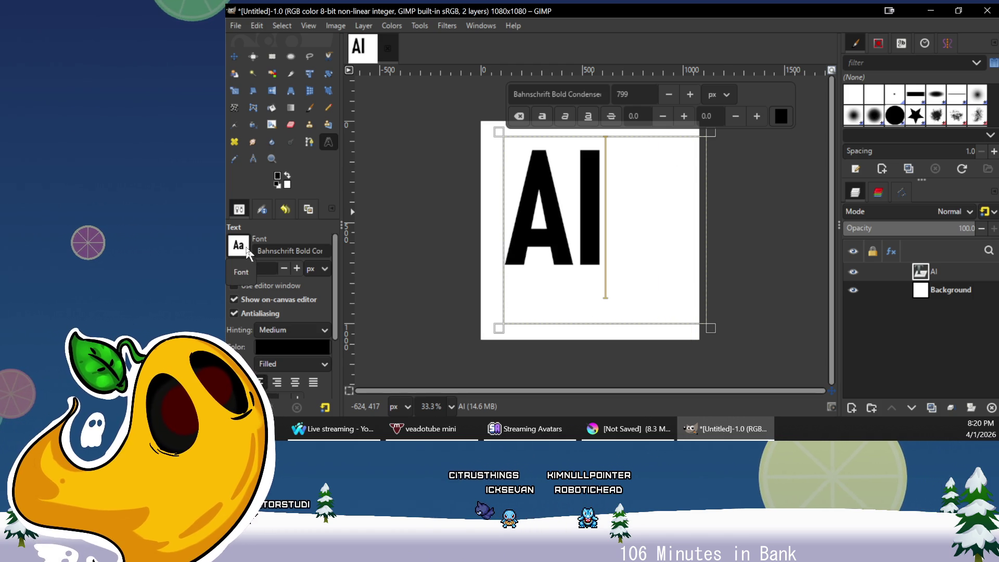
scroll(249, 254, "down", 1)
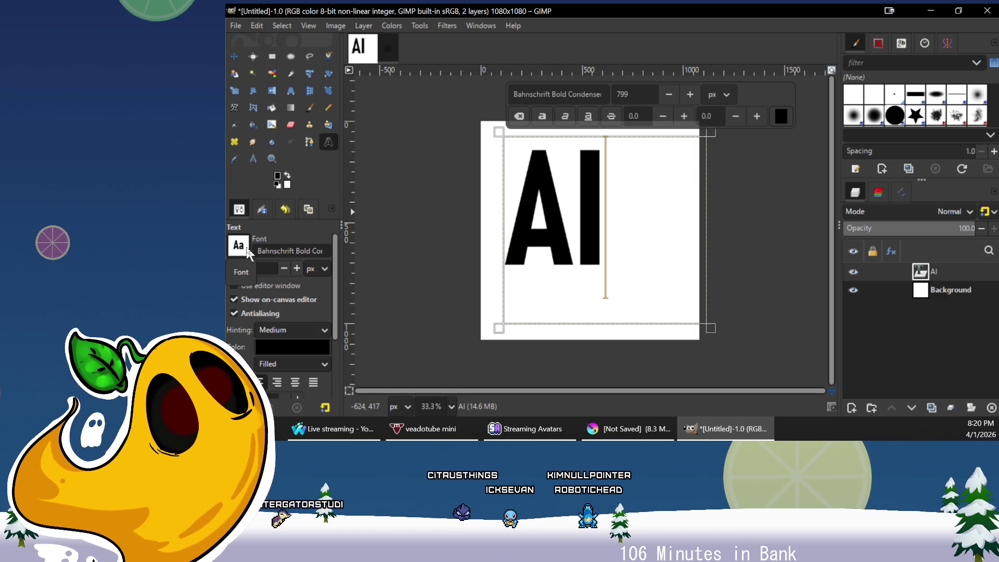
left_click(928, 292)
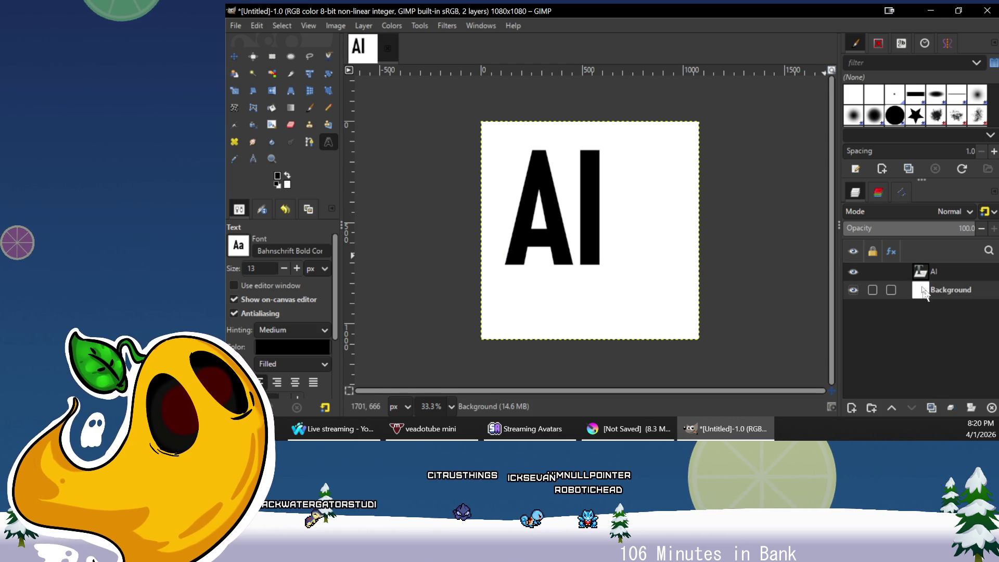
Add a transparent layer and draw a fixed 1:1 circular selection over the AI lettering
left_click(852, 407)
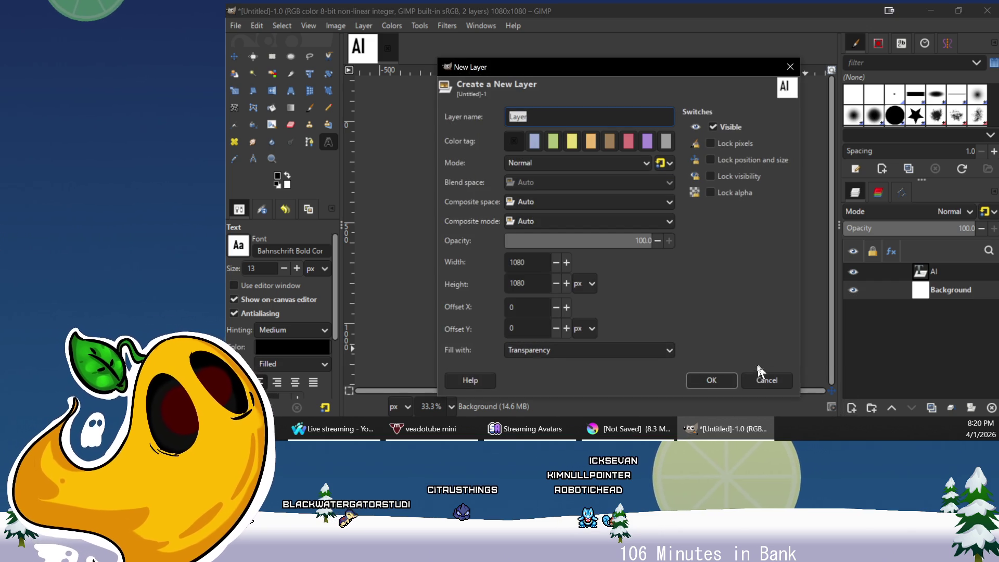
left_click(711, 380)
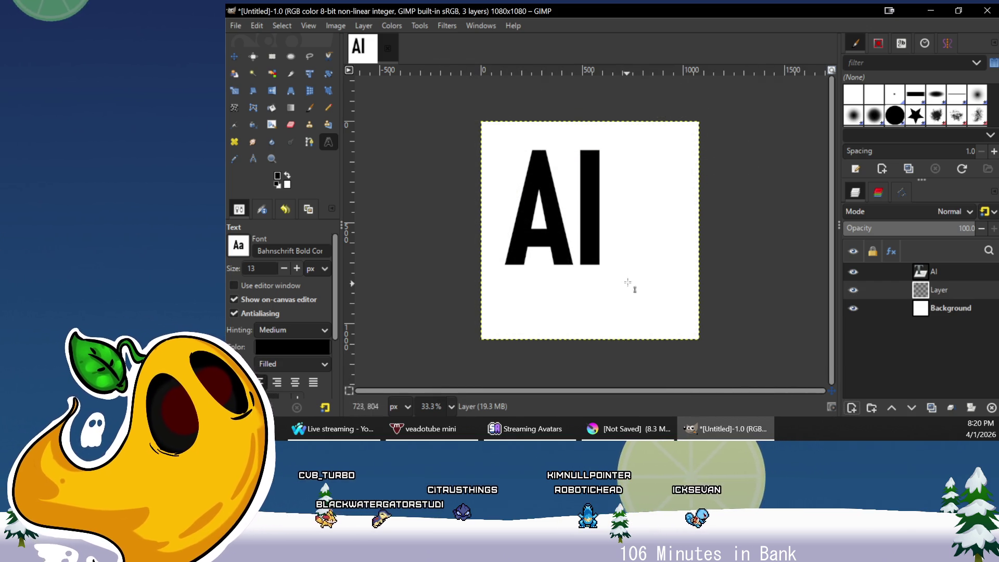
left_click(292, 54)
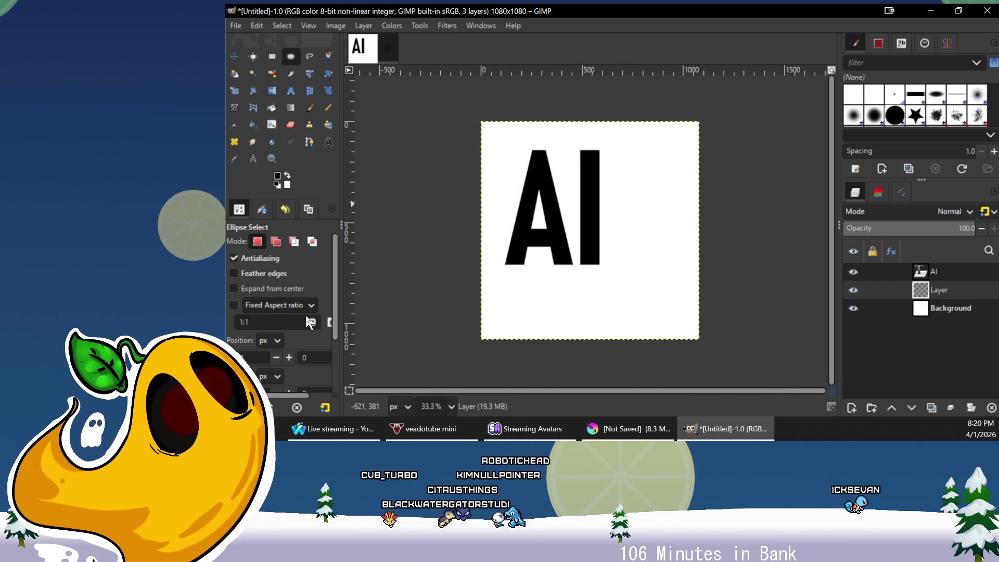
left_click(235, 304)
mouse_move(494, 136)
left_mouse_down()
mouse_move(598, 224)
mouse_move(680, 323)
left_mouse_up()
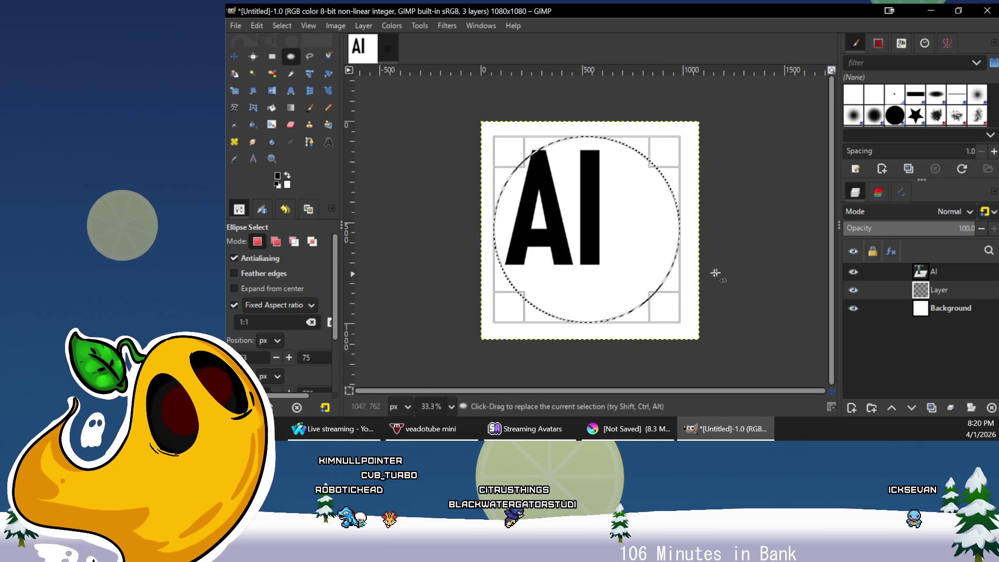
mouse_move(609, 244)
left_mouse_down()
mouse_move(618, 250)
mouse_move(611, 243)
left_mouse_up()
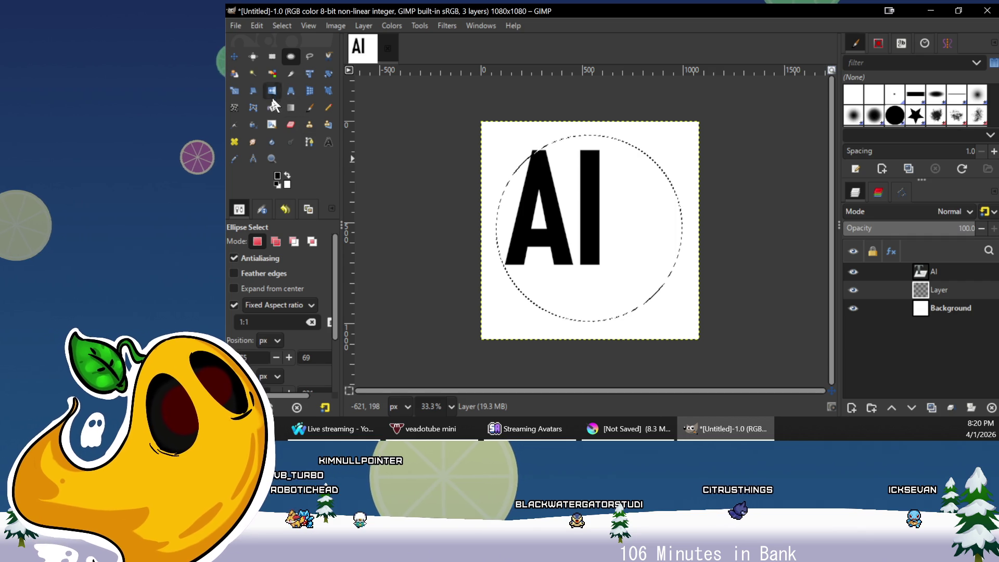
Set the foreground colour to red and bucket-fill the circular selection
left_click(277, 176)
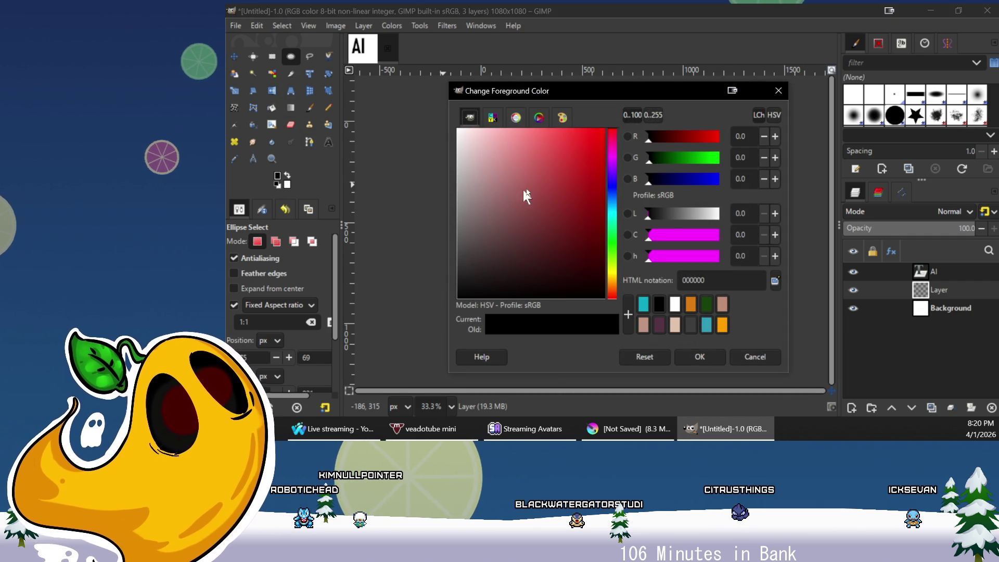
left_click(700, 357)
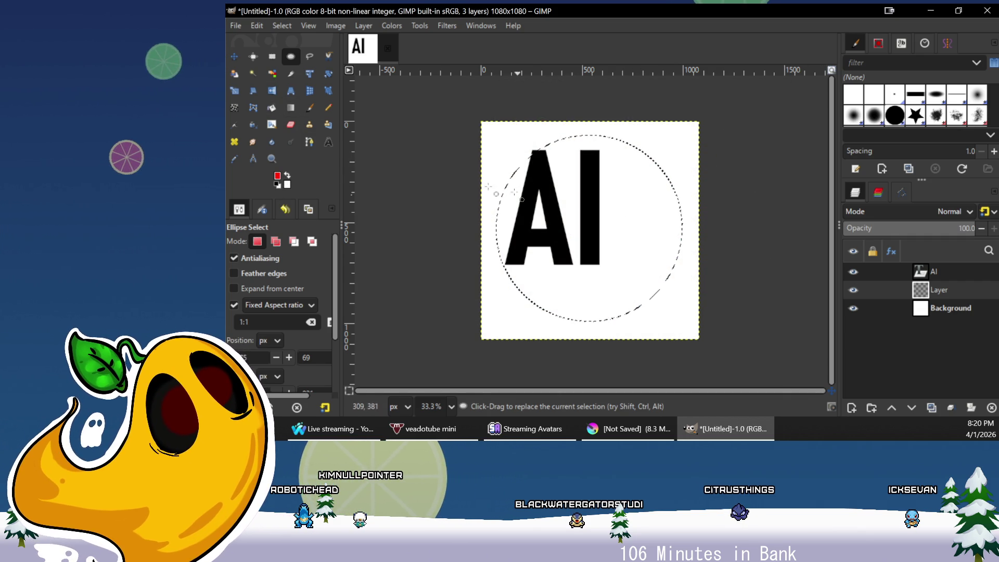
left_click(271, 108)
left_click(607, 205)
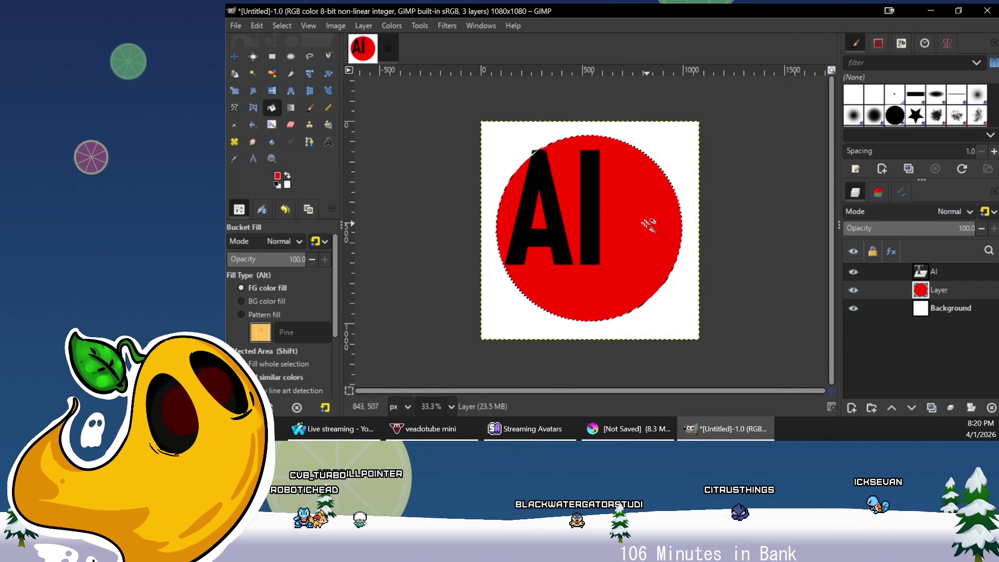
Shrink the selection by 100 px in two passes and delete its centre, leaving a red ring
left_click(257, 25)
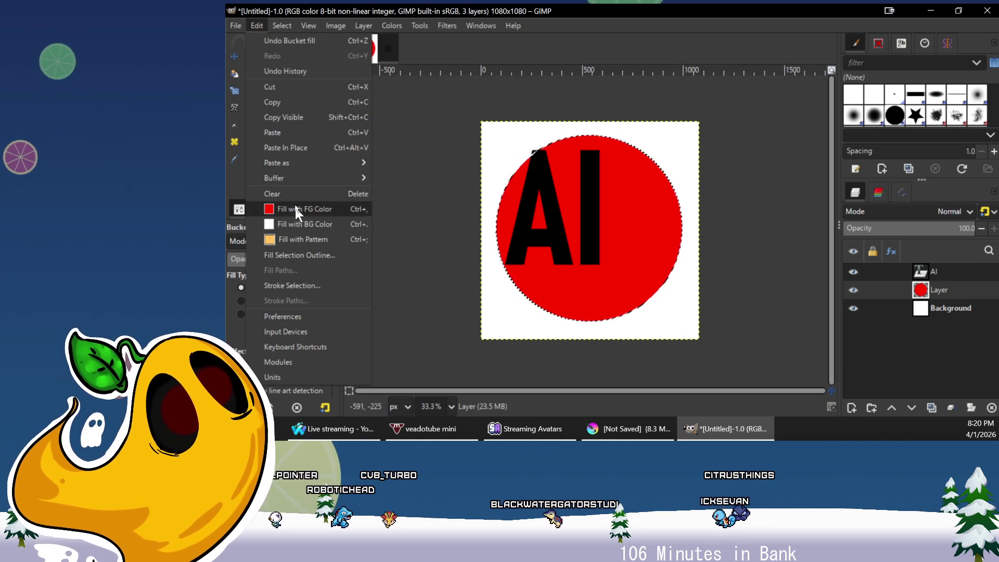
mouse_move(284, 25)
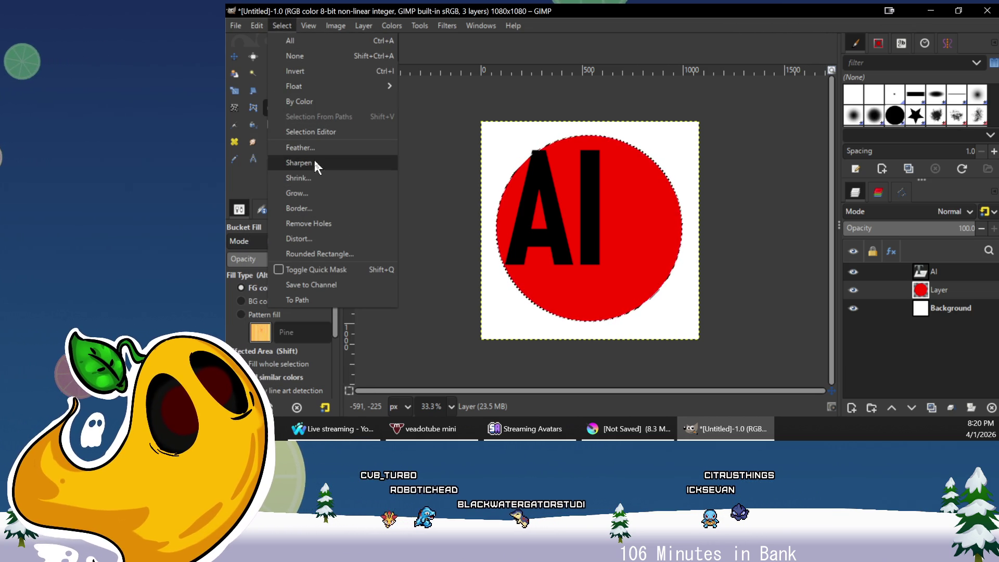
left_click(312, 178)
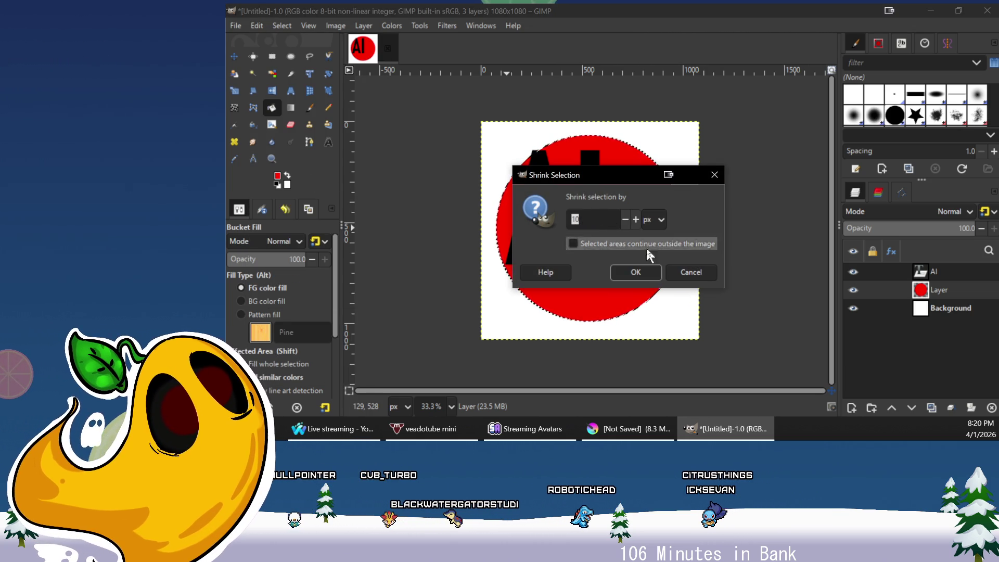
left_click(649, 272)
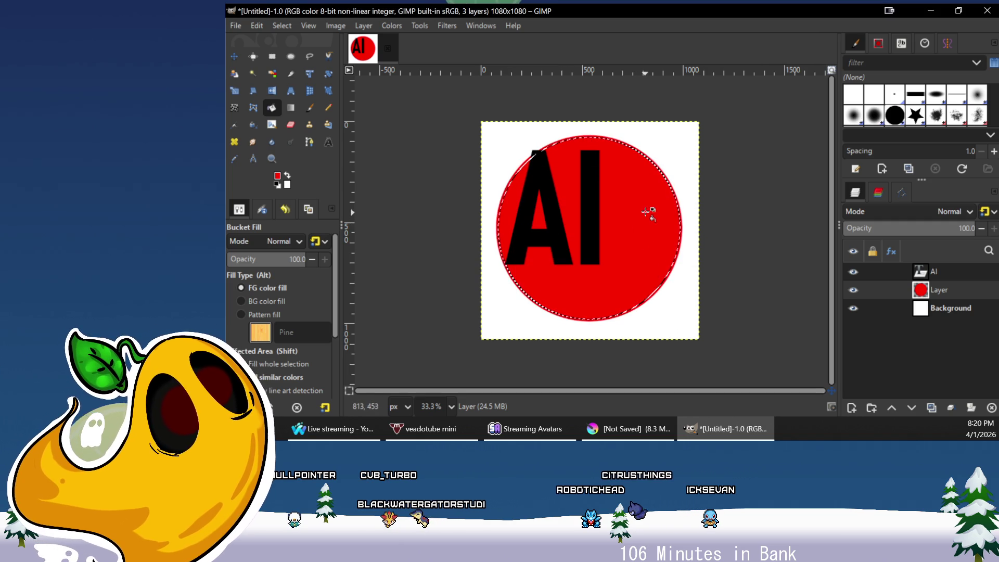
left_click(276, 26)
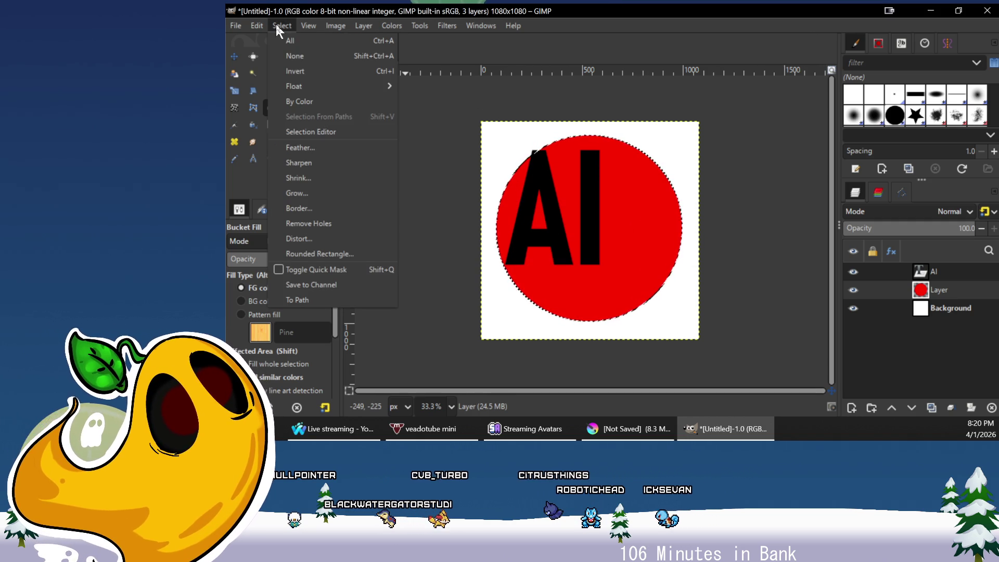
left_click(324, 175)
type("100")
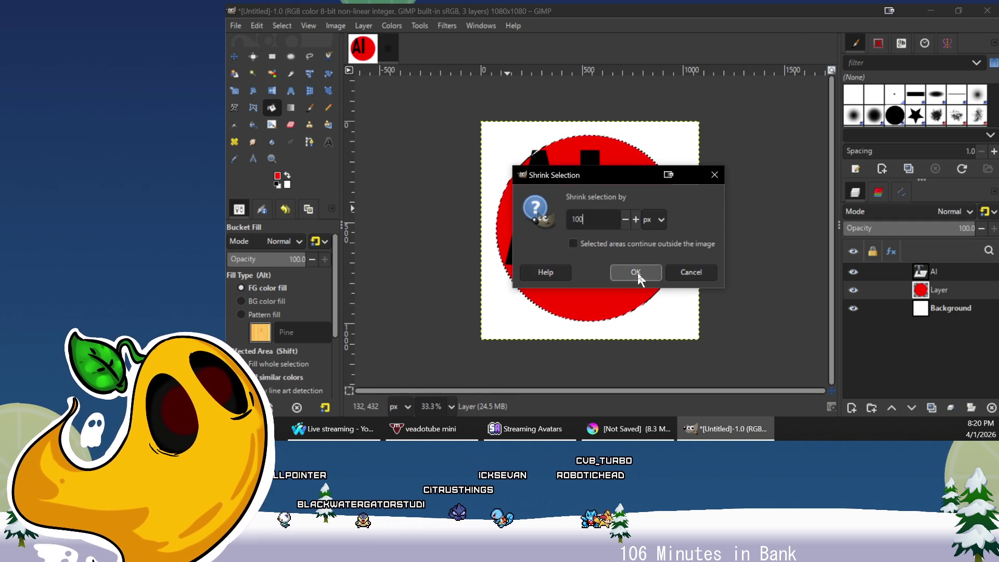
left_click(638, 273)
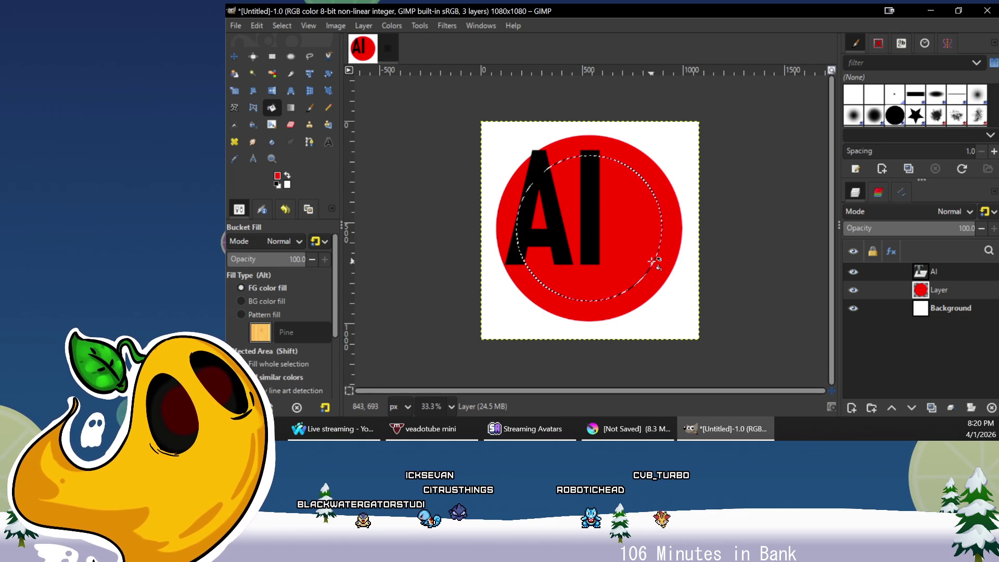
key("Delete")
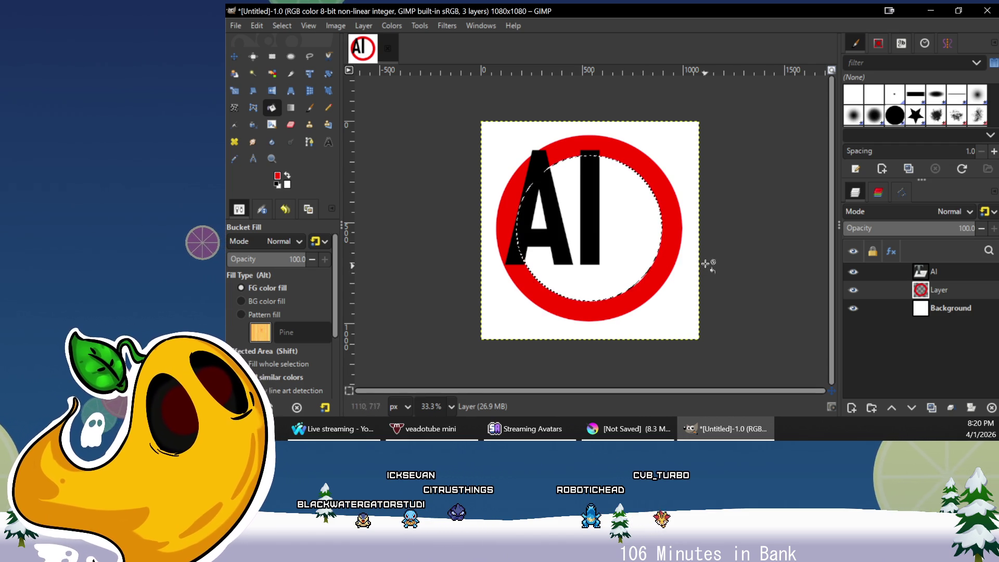
Deselect and paint a straight red diagonal slash with a 100 px paintbrush
key("ctrl+shift+a")
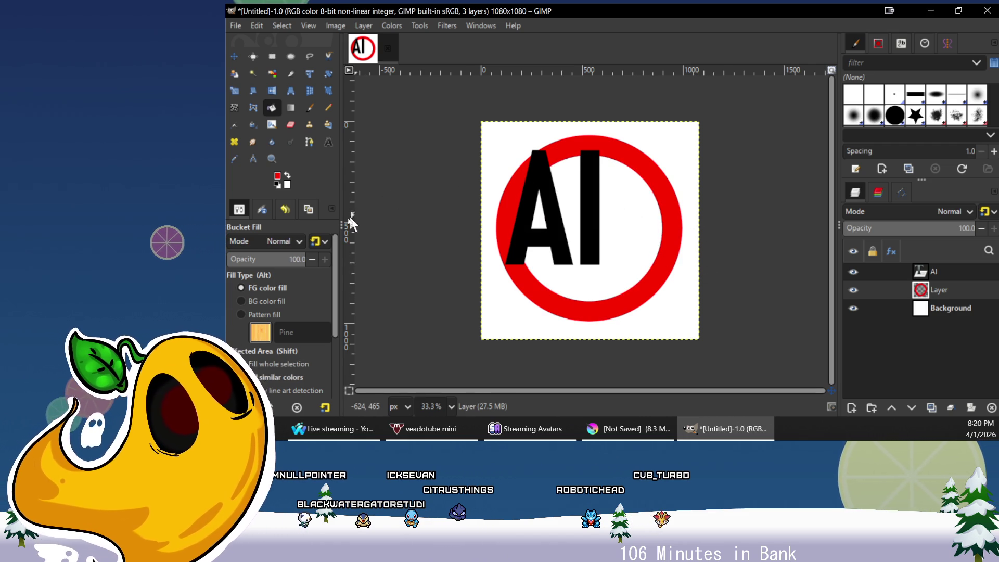
left_click(308, 109)
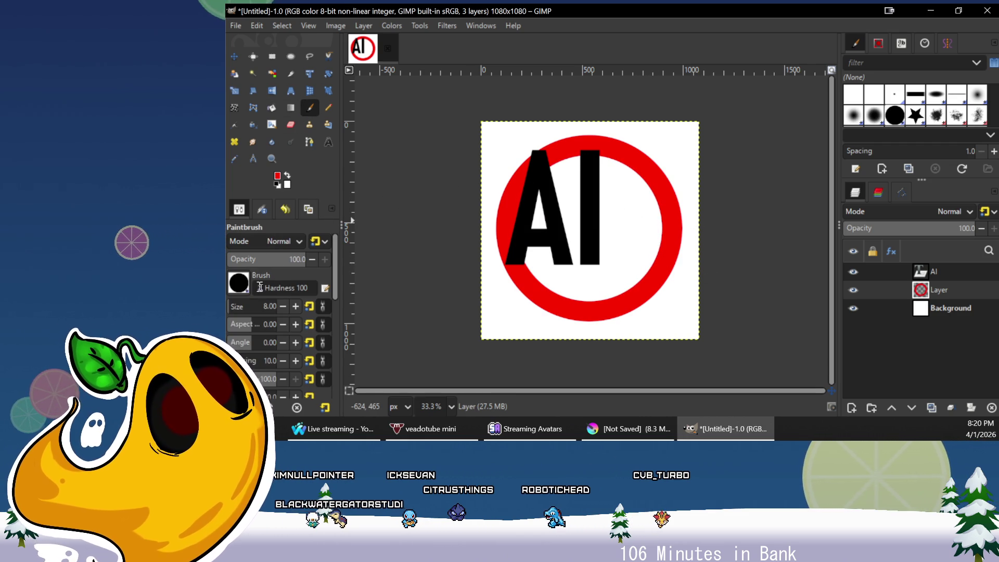
type("100")
key("Return")
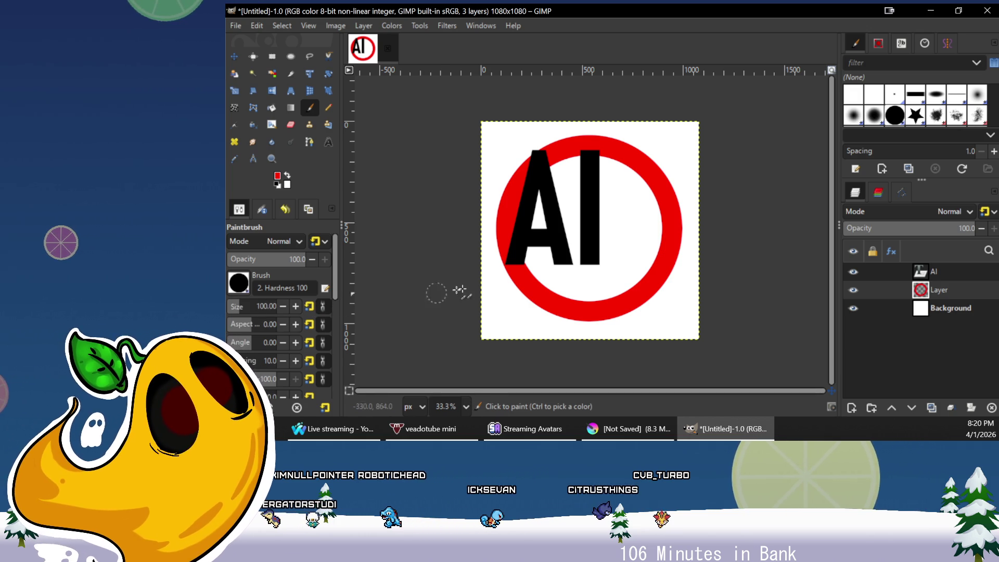
left_click(531, 171)
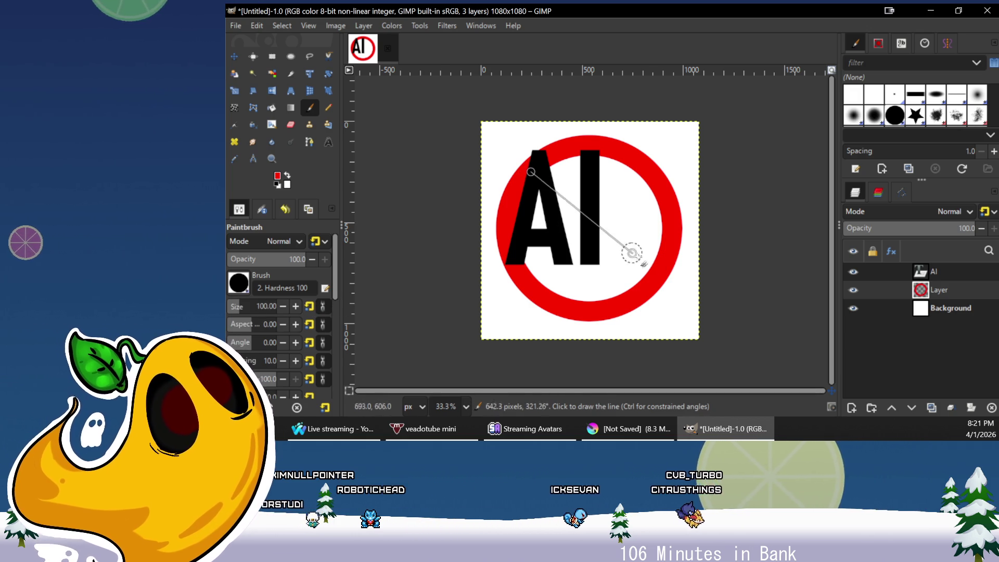
left_click(652, 278, "shift")
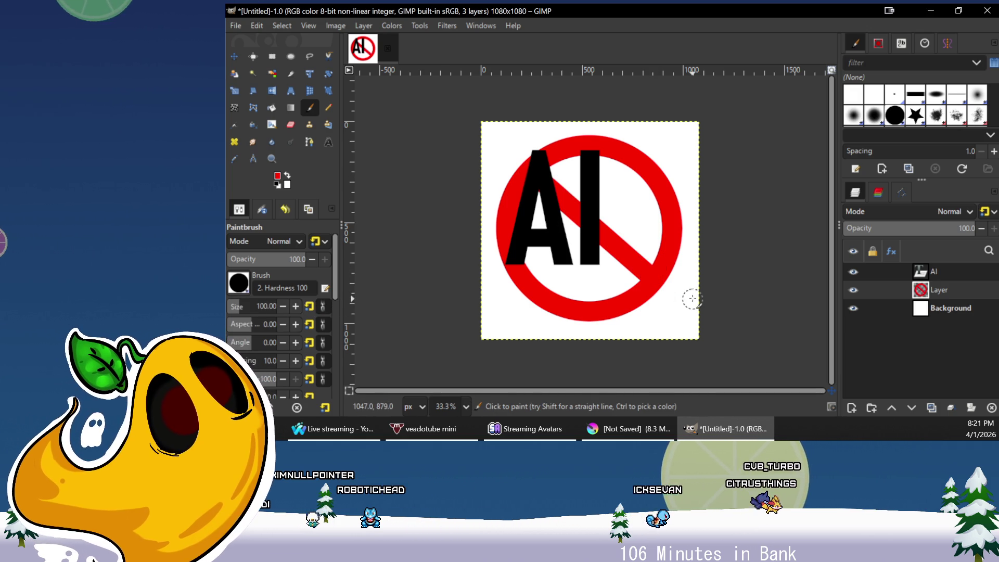
Redraw the slash and toggle the AI layer's visibility to check it
left_click(854, 272)
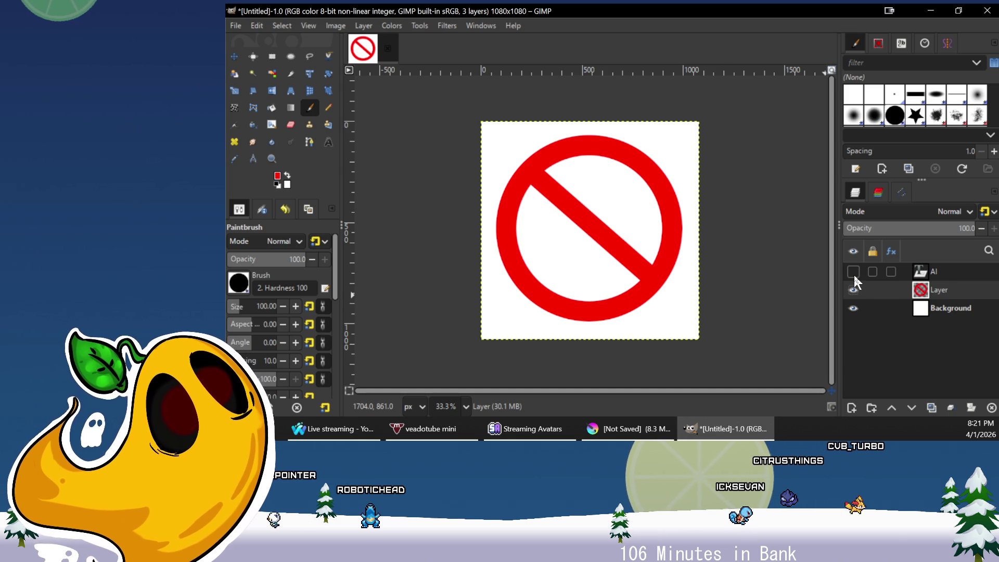
key("ctrl+z")
key("ctrl+z")
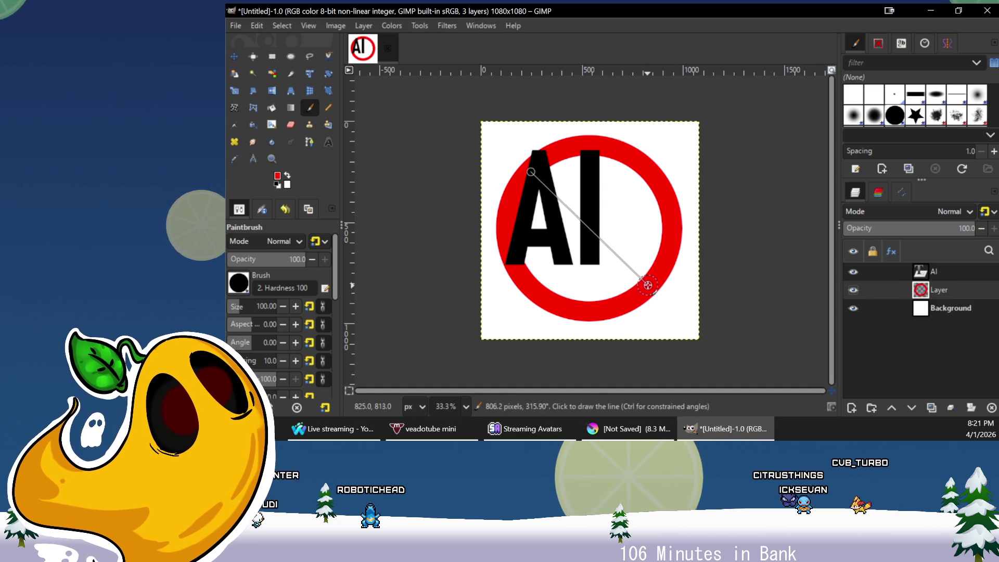
left_click(645, 282, "shift")
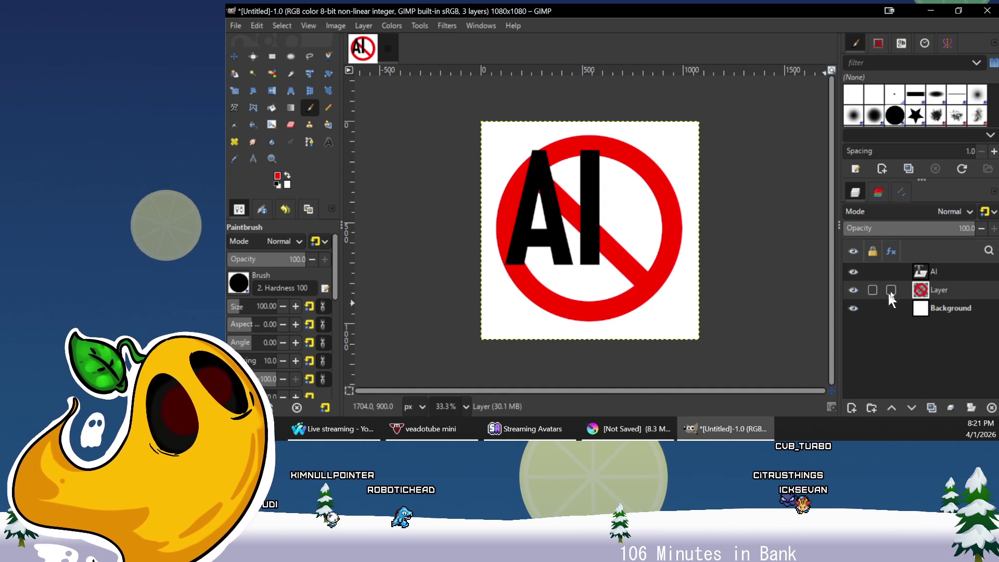
left_click(853, 272)
left_click(853, 271)
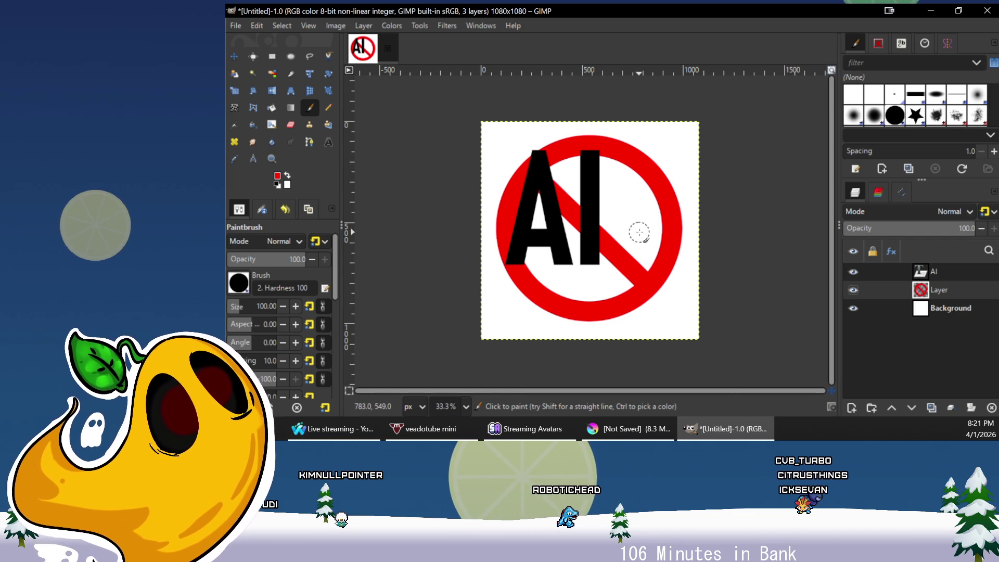
Move the AI text into the ring and raise the red sign layer above it
key("m")
left_click_drag(595, 204, 619, 220)
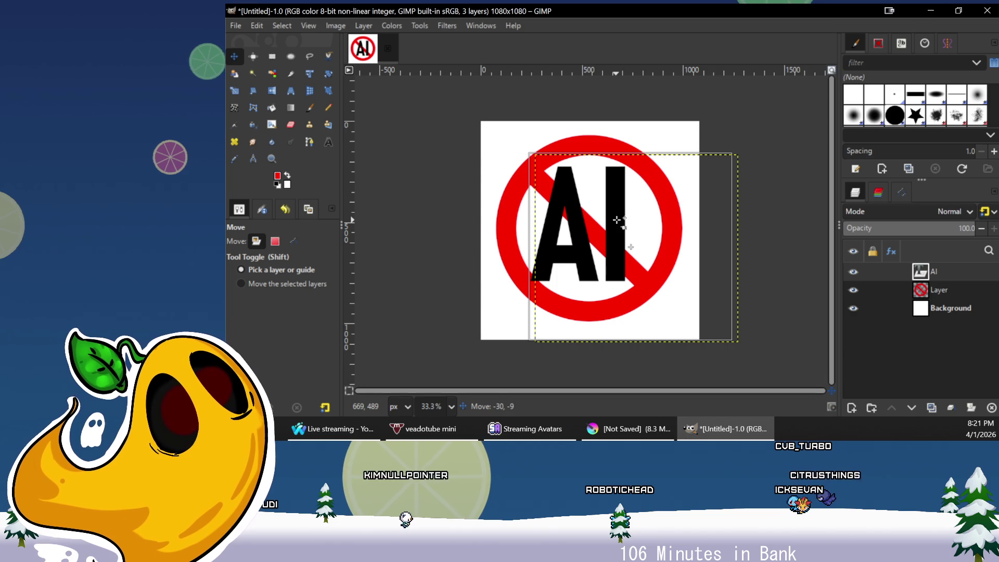
left_click(931, 287)
left_click_drag(931, 290, 926, 265)
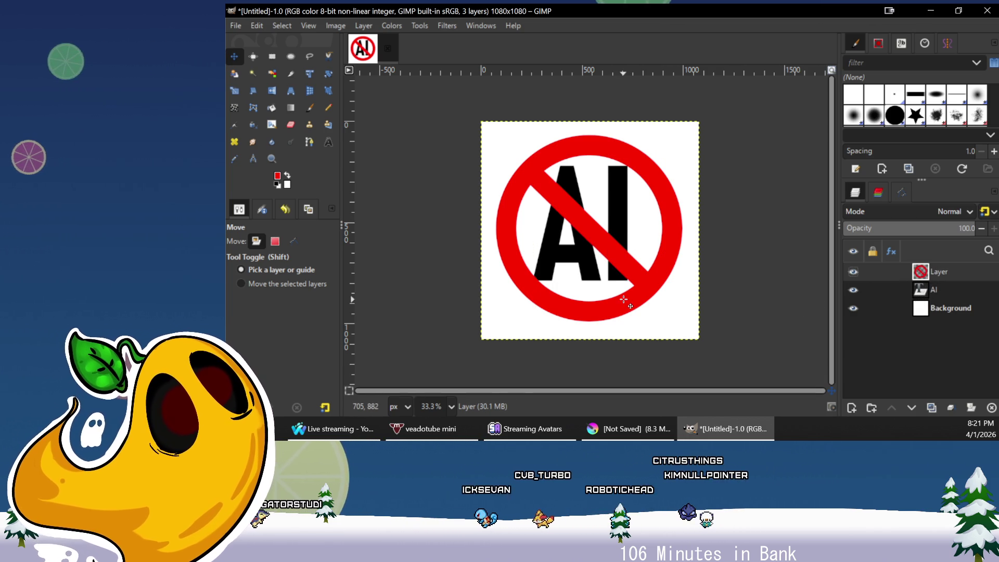
left_click_drag(613, 250, 612, 249)
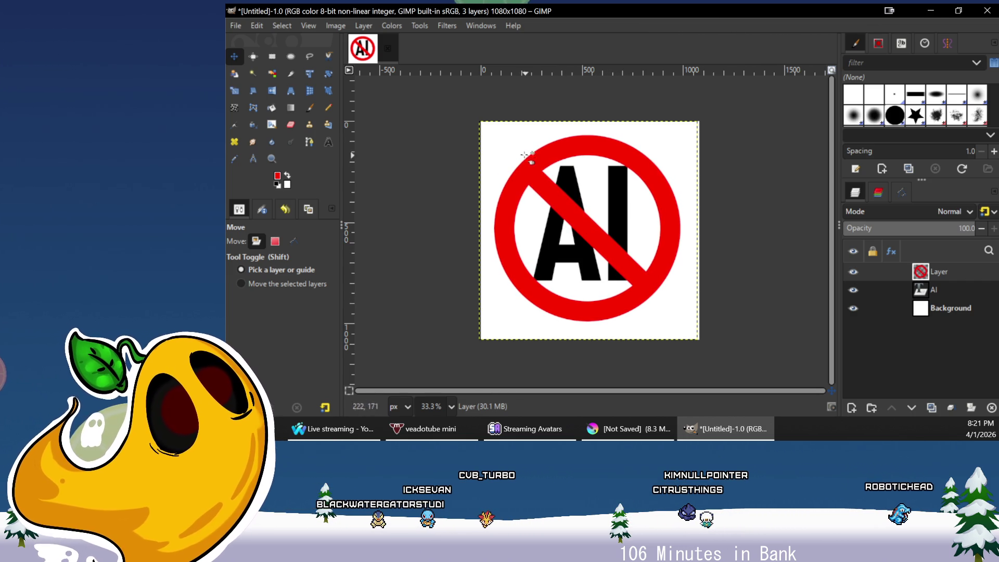
left_click(958, 308)
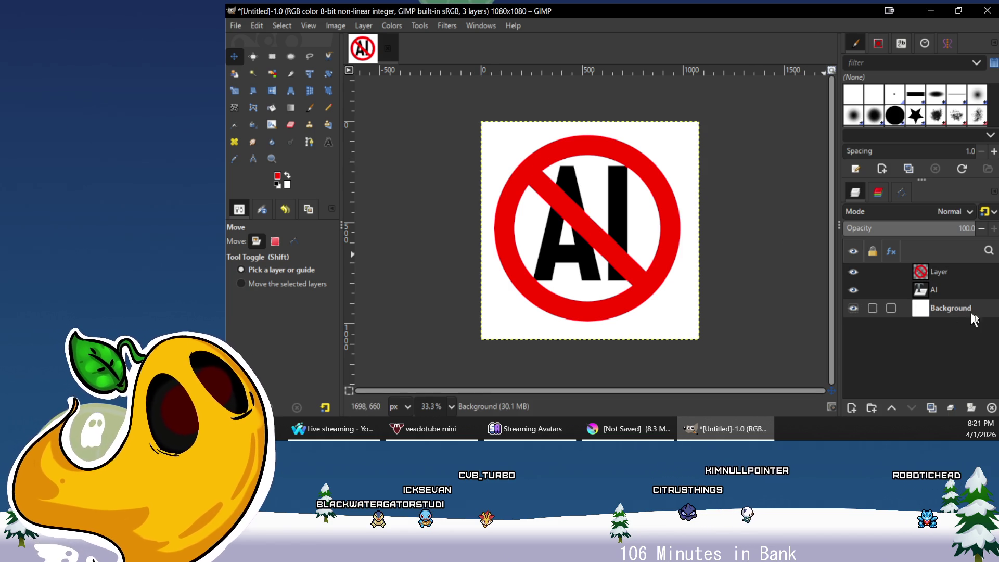
Delete the white Background layer
left_click(990, 410)
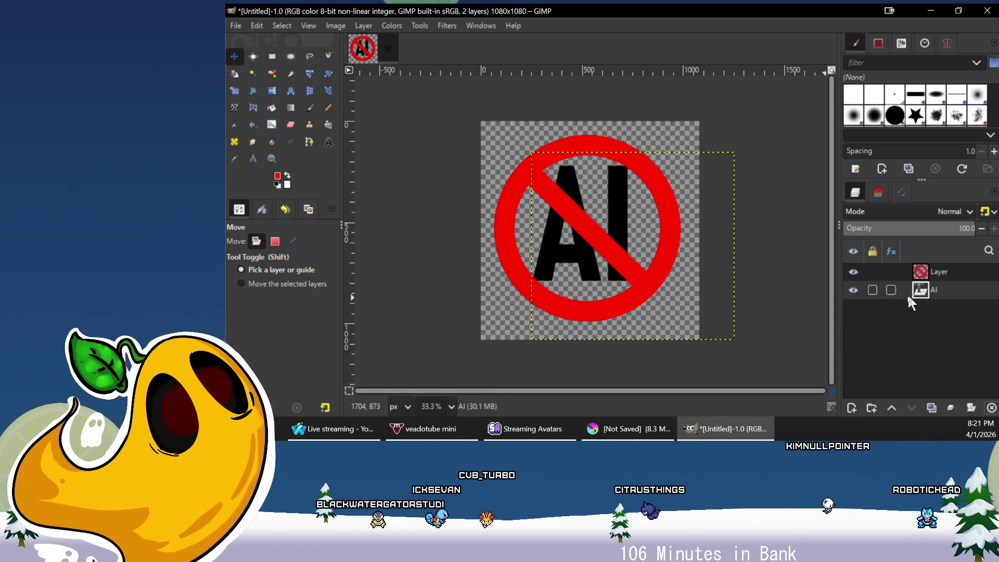
right_click(909, 280)
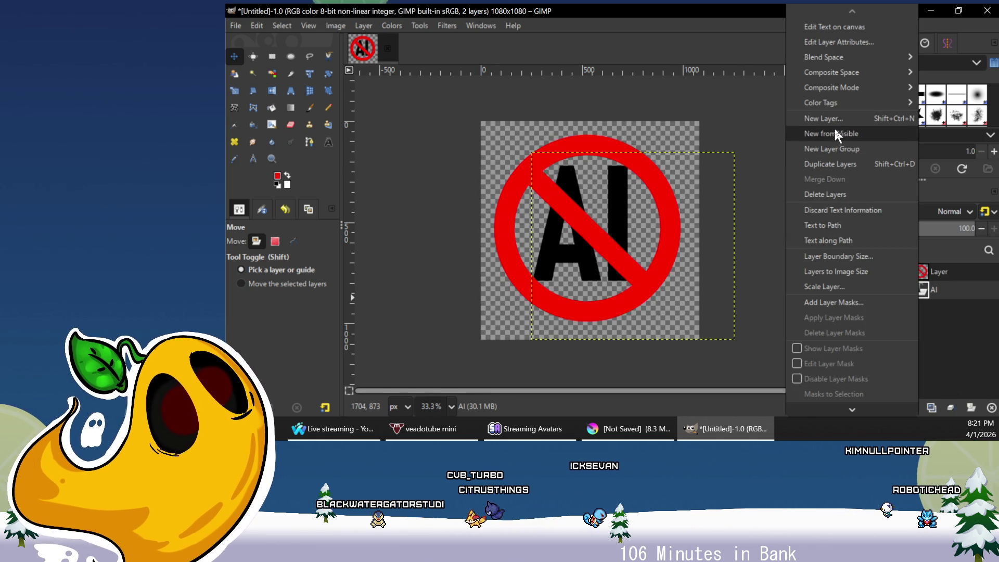
mouse_move(832, 65)
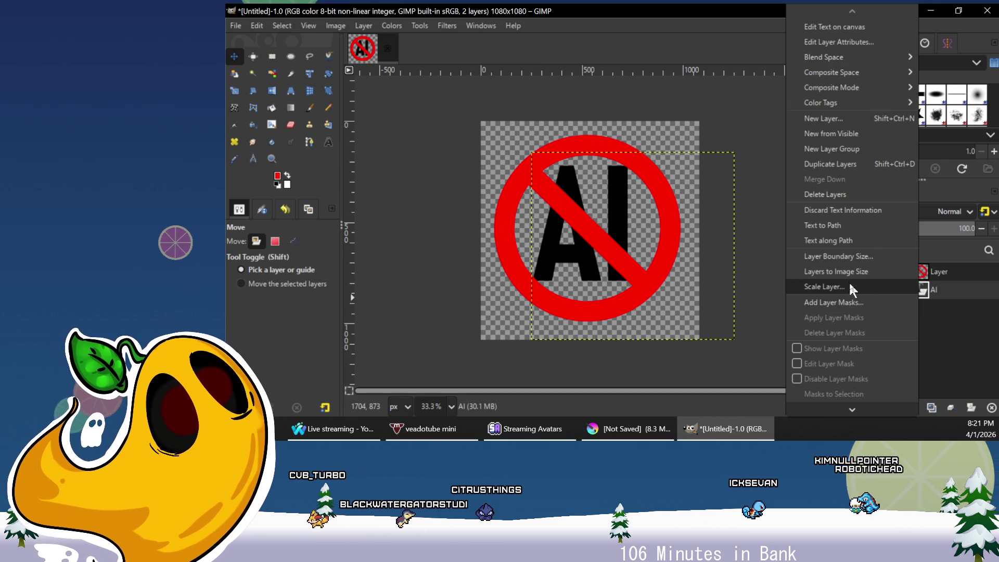
left_click(952, 335)
left_click(293, 25)
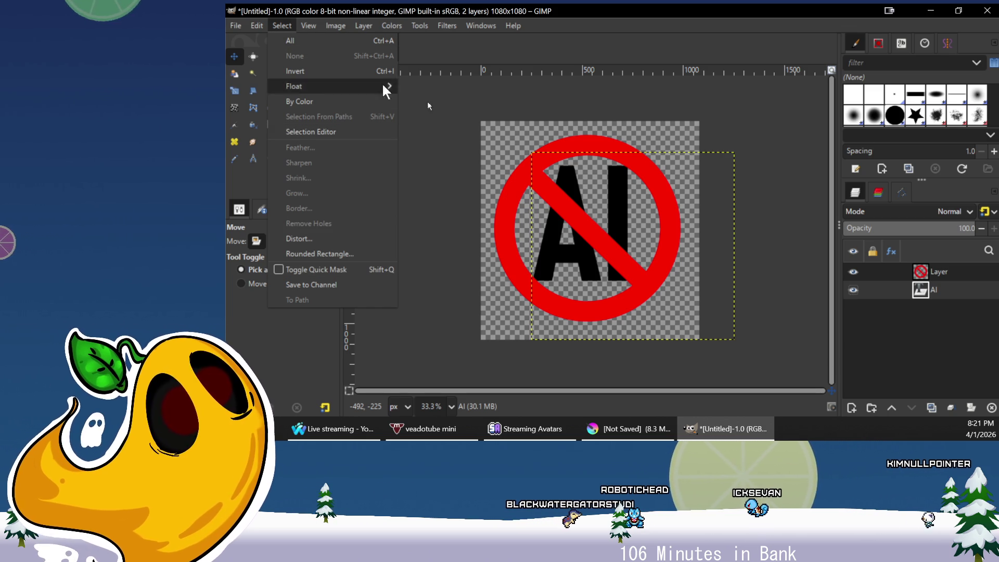
left_click(921, 295)
right_click(923, 294)
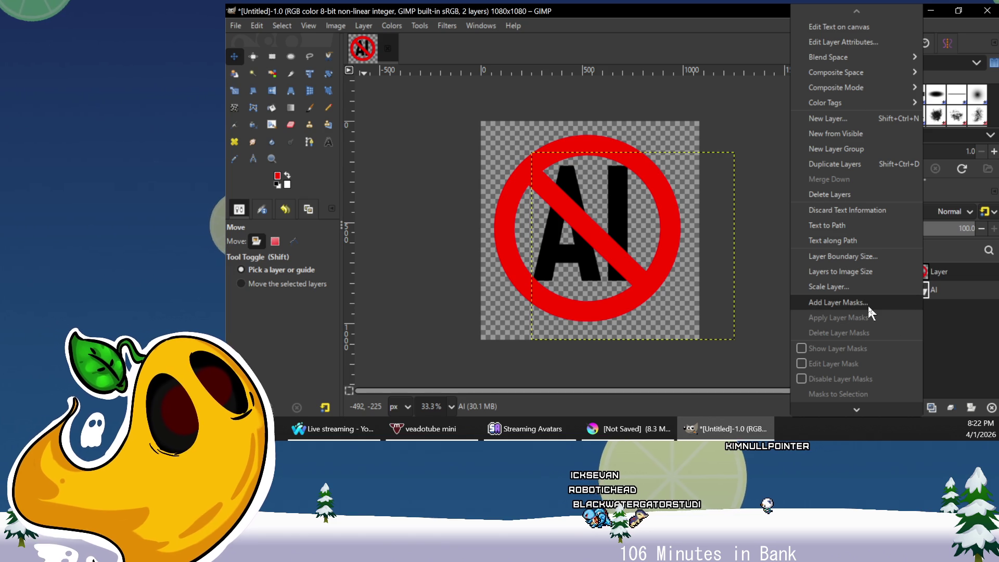
Add a transparent Layer #1 and merge the AI layer down into it
left_click(958, 347)
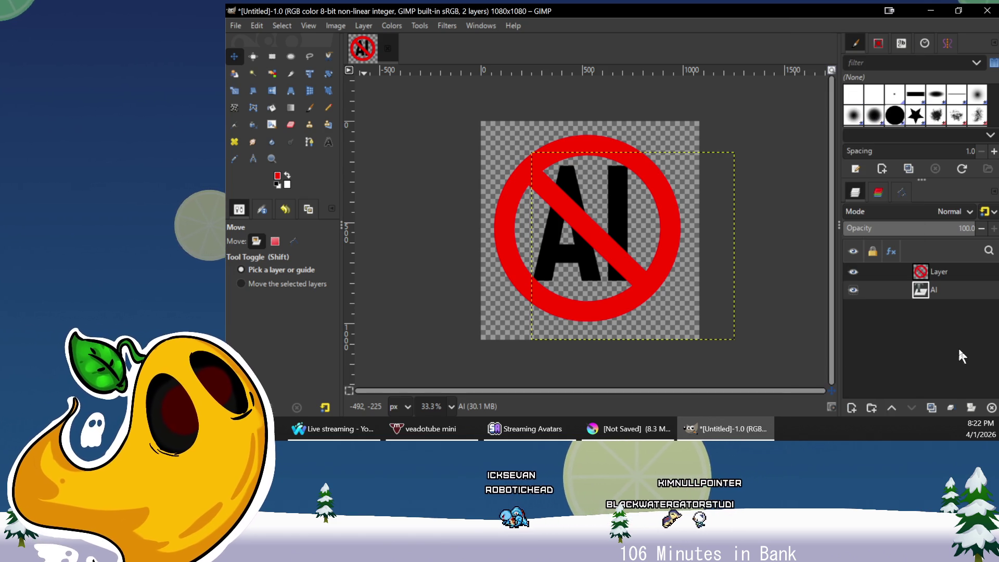
left_click(851, 408)
left_click(711, 380)
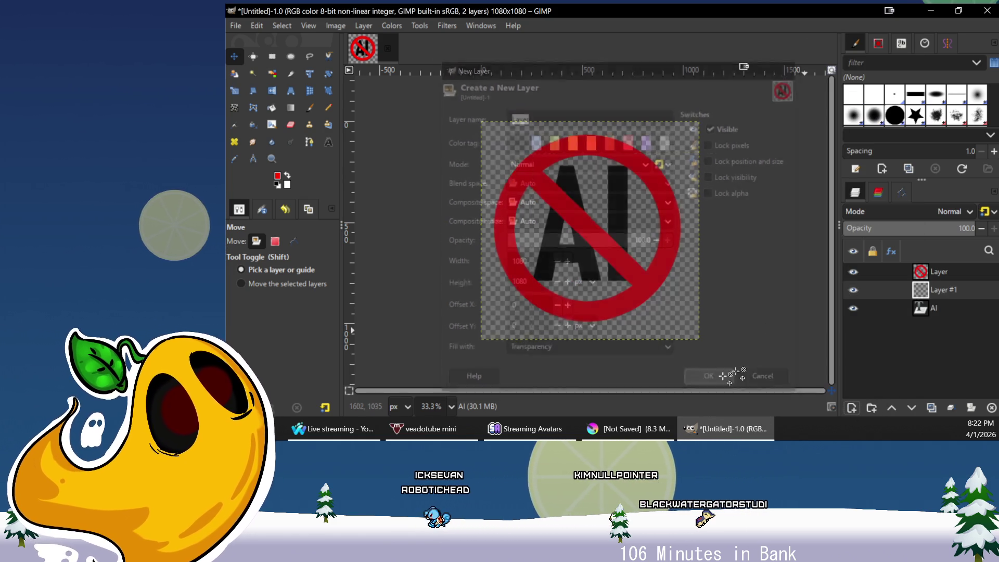
right_click(932, 290)
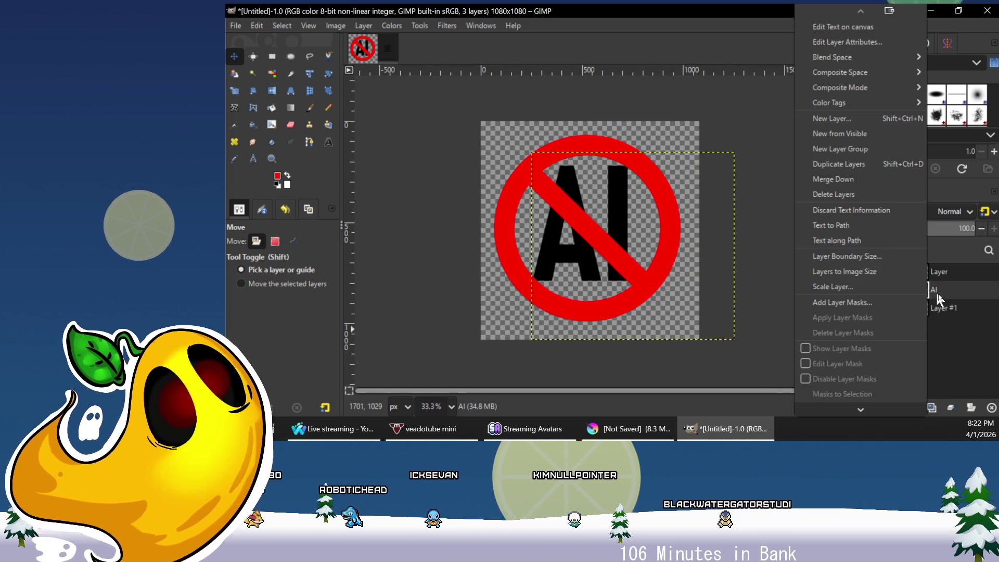
key("w")
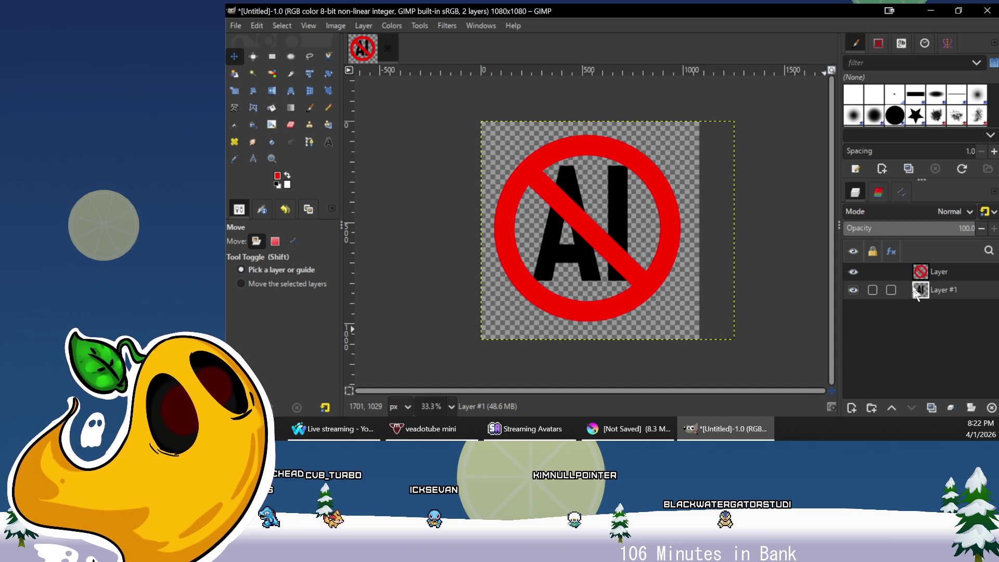
right_click(924, 290)
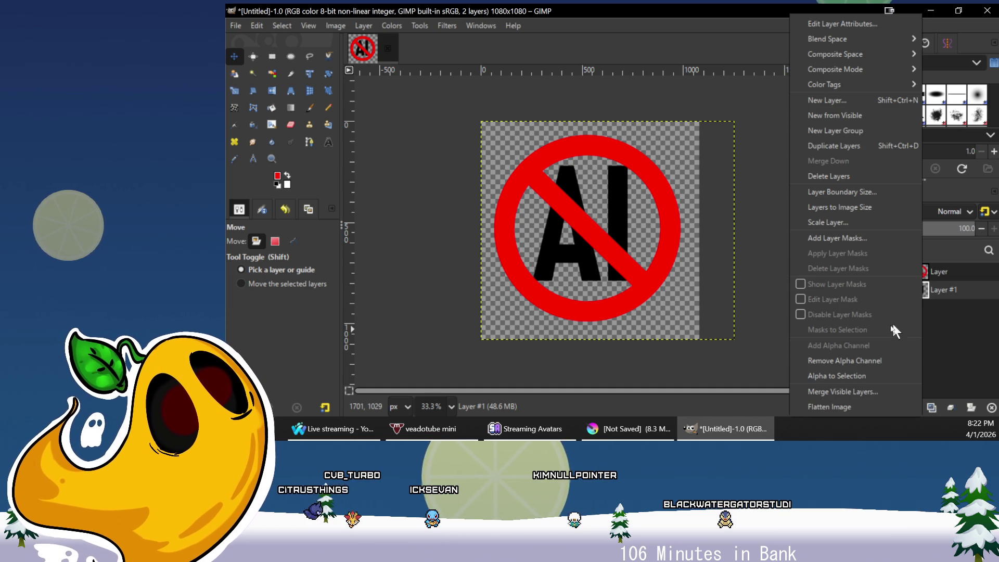
Convert Layer #1's alpha to a selection and grow it by 5 px
left_click(857, 376)
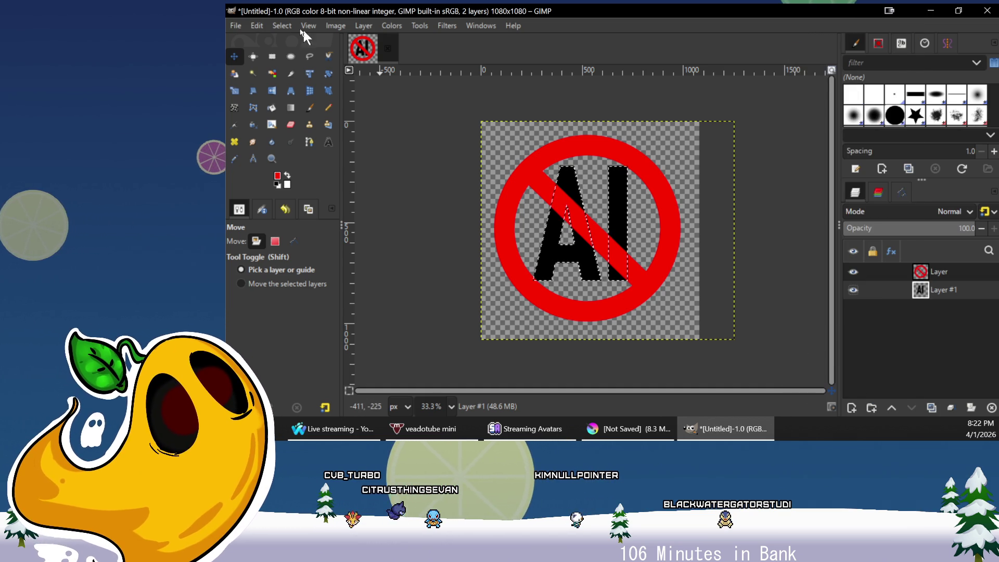
left_click(282, 26)
left_click(307, 193)
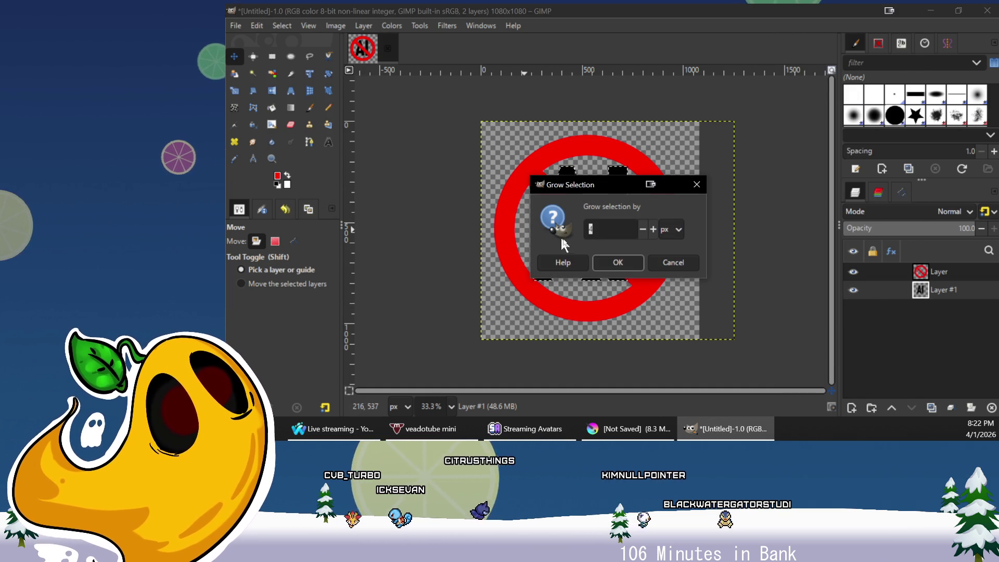
type("50")
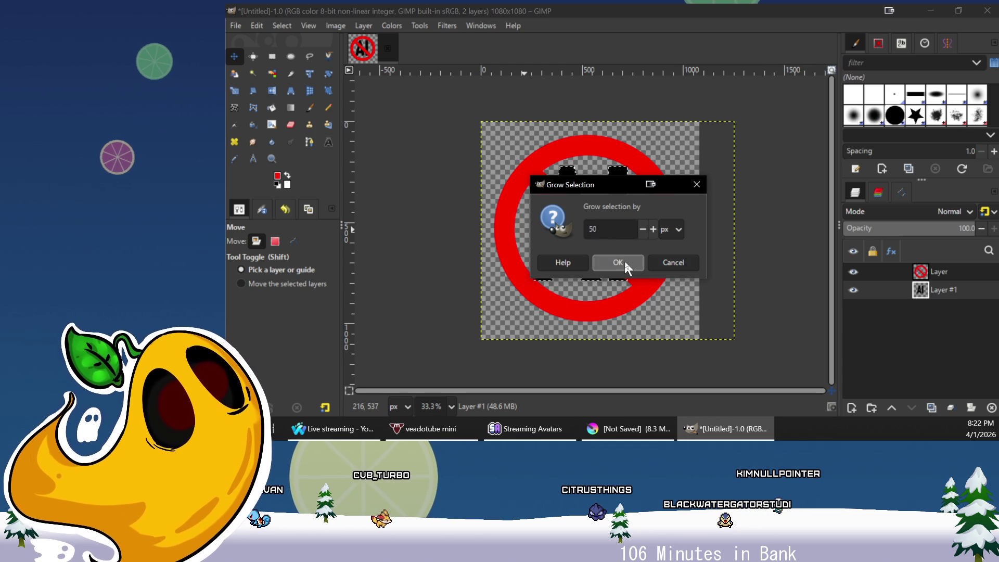
left_click(619, 261)
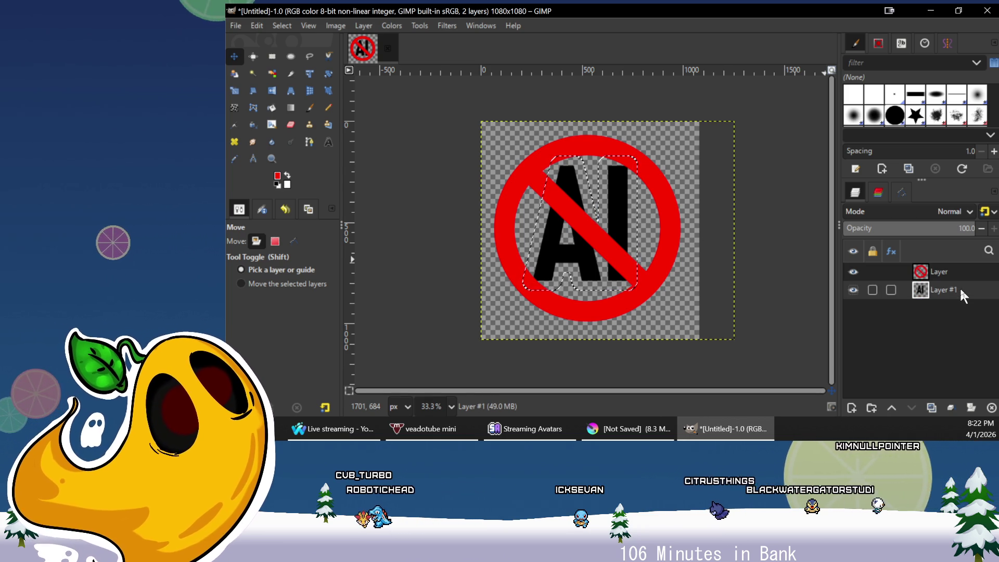
left_click(940, 271)
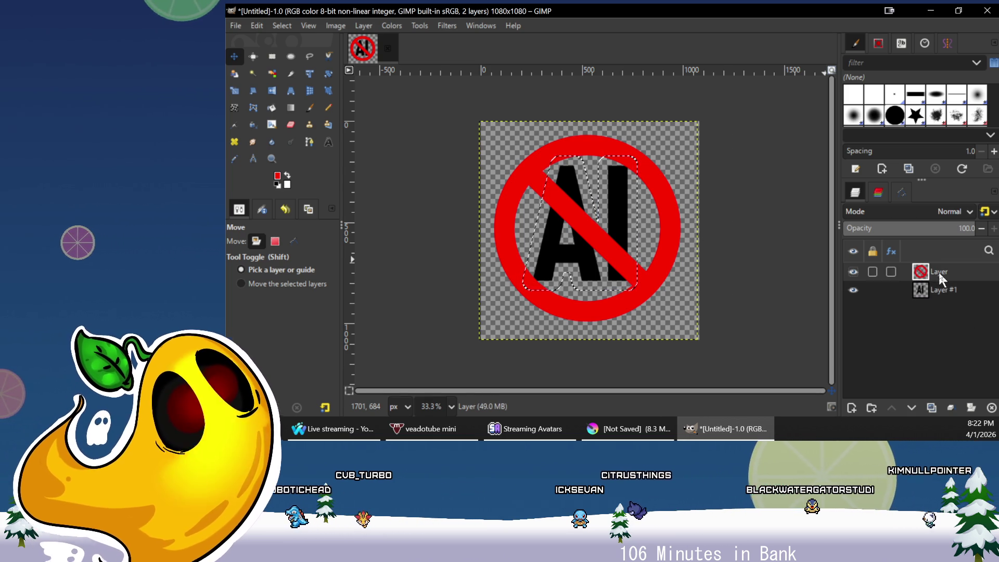
Circle-select the ring's interior and fill it white on a new bottom Layer #2
left_click(291, 56)
left_click_drag(496, 136, 501, 140)
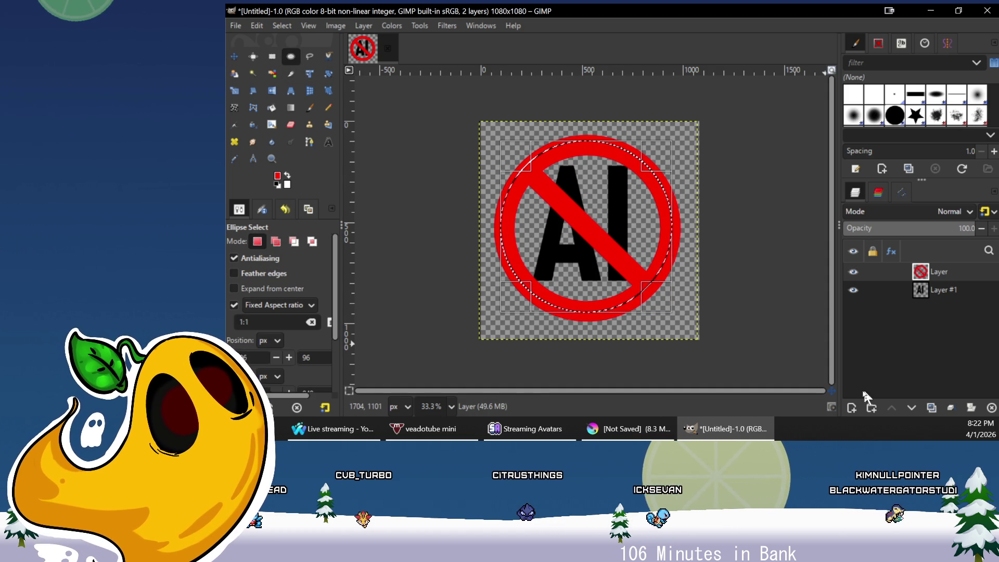
left_click(851, 407)
left_click(709, 380)
left_click_drag(942, 276, 958, 320)
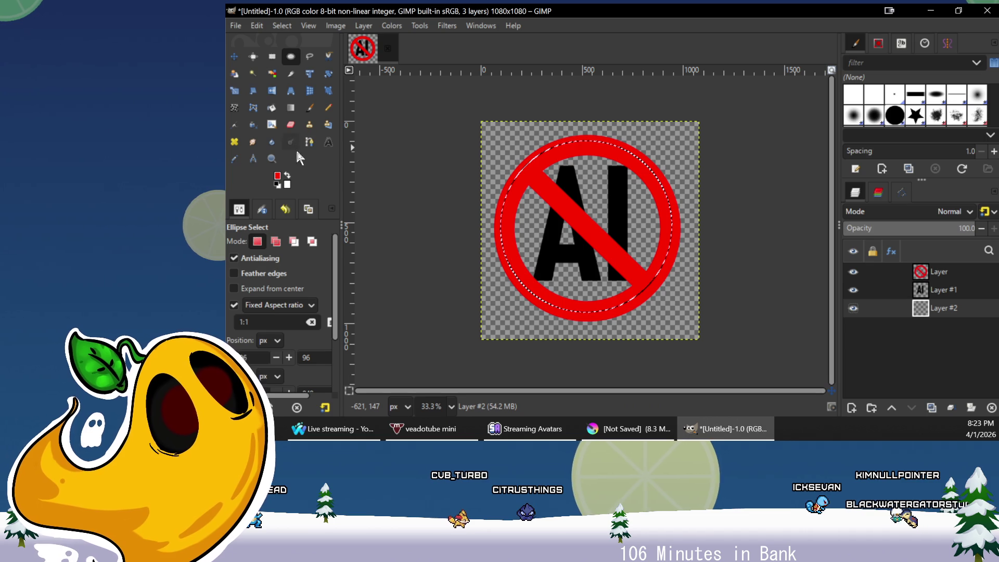
left_click(274, 110)
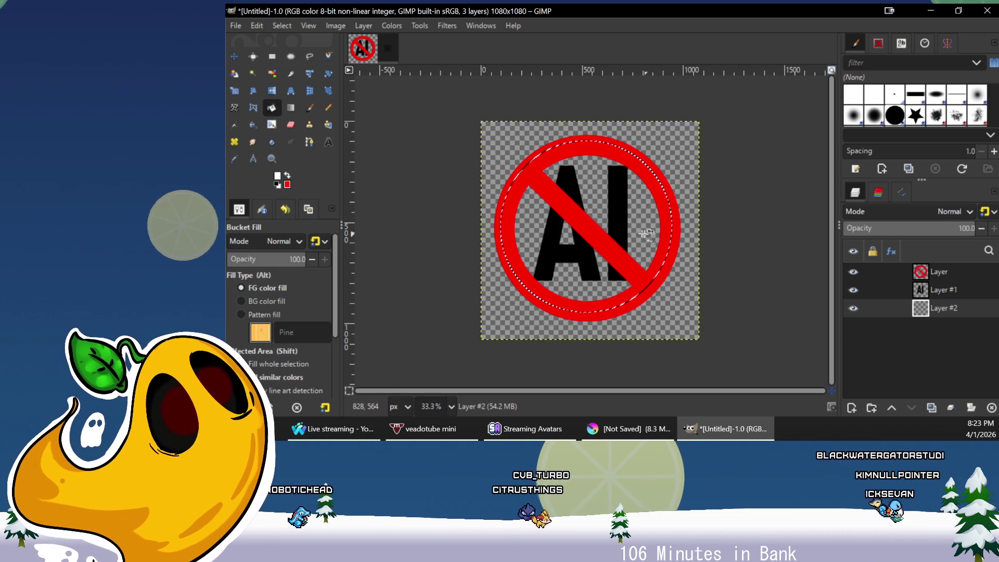
left_click(651, 219)
left_click(943, 294)
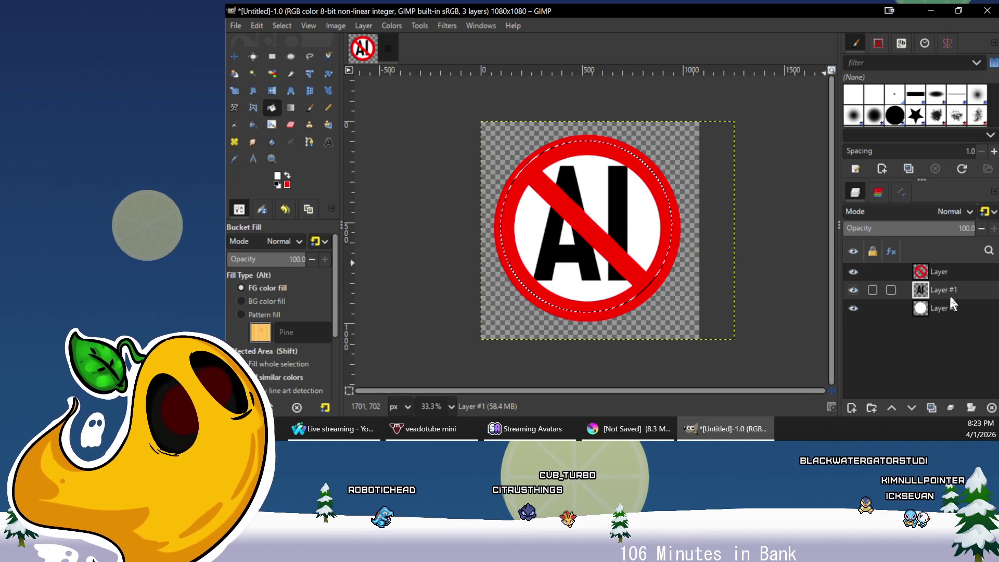
left_click(947, 308)
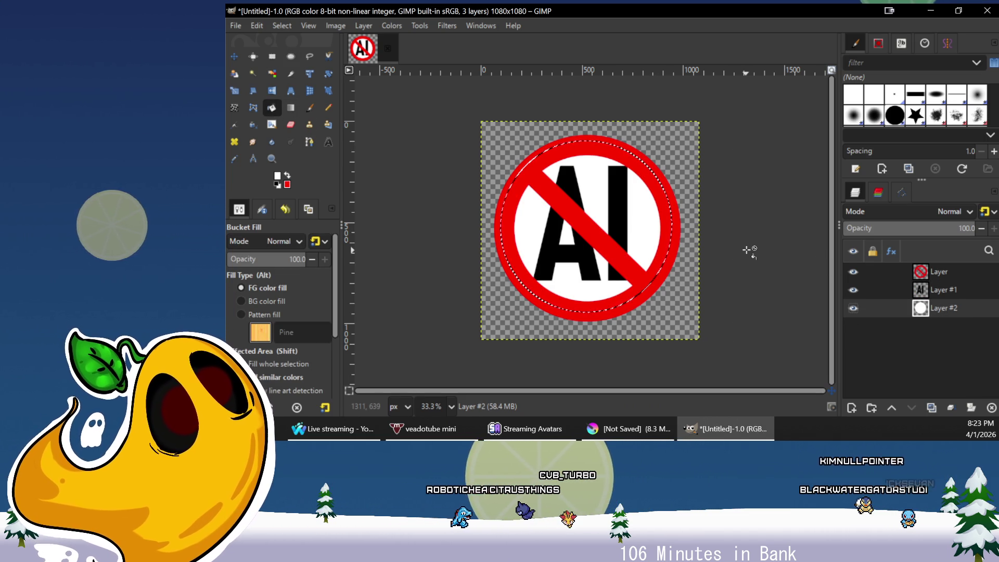
scroll(602, 205, "up", 4)
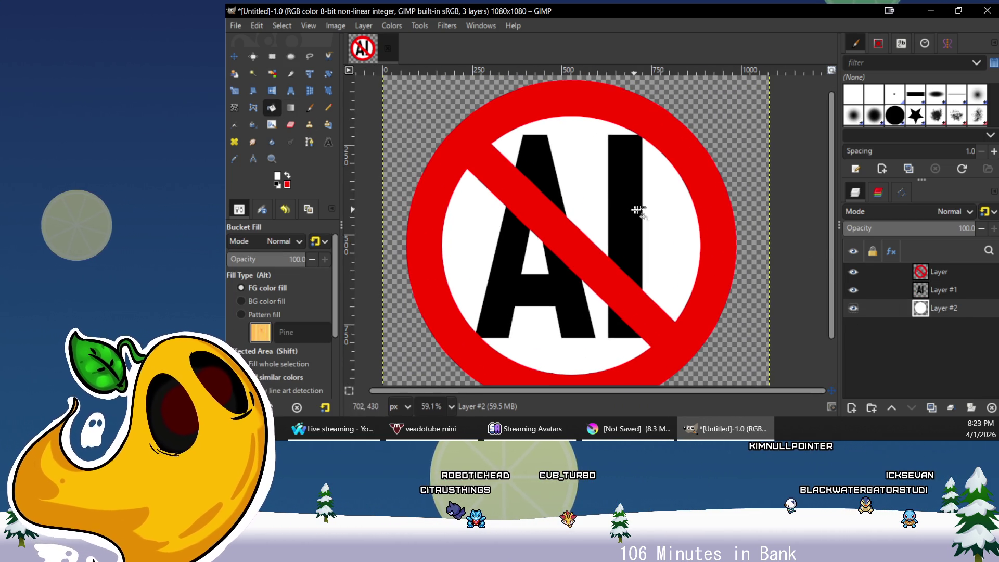
Erase the red slash inside the AI letters' outline, then remove the selection
right_click(944, 290)
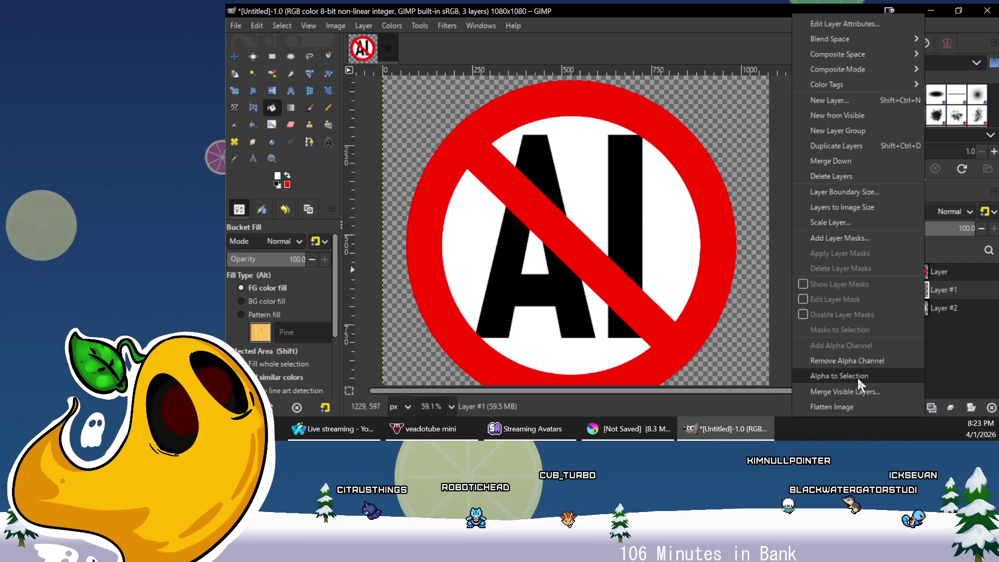
left_click(857, 375)
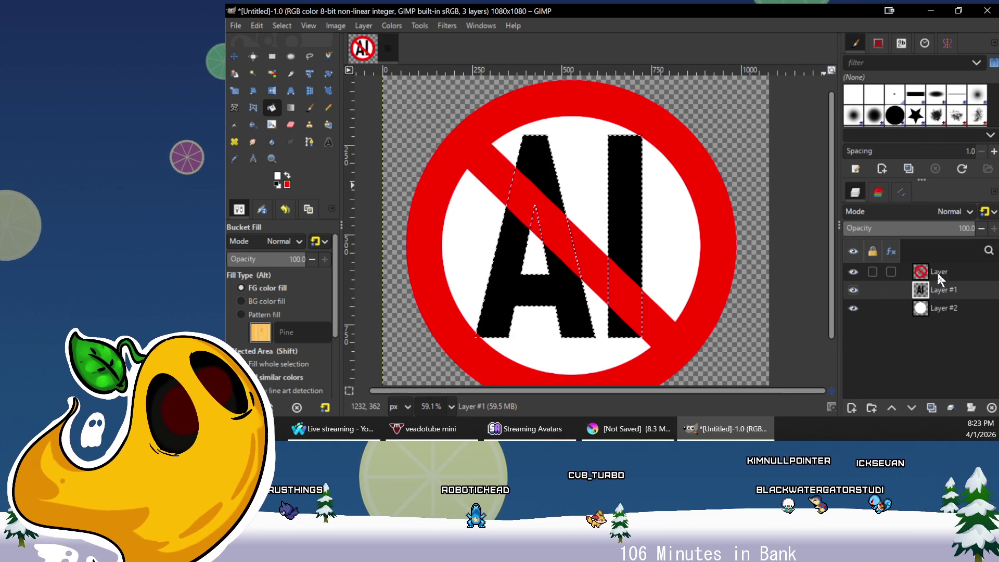
left_click(906, 275)
left_click(291, 125)
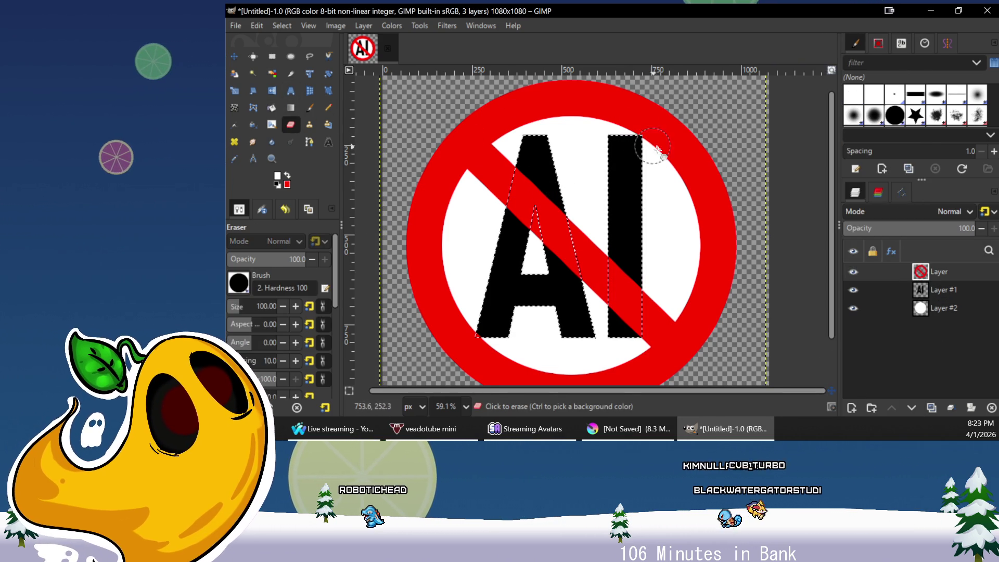
left_click(500, 290)
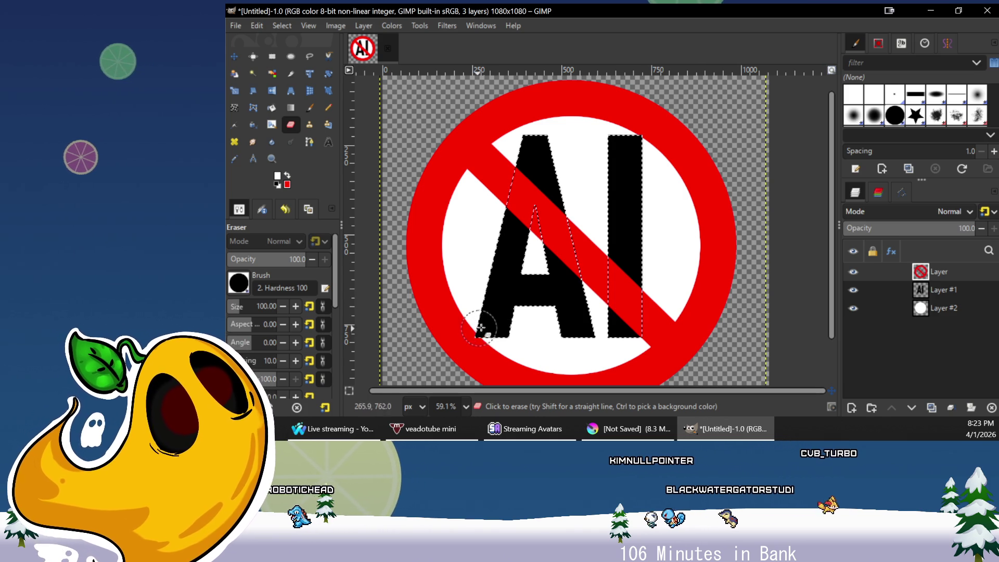
key("ctrl+shift+a")
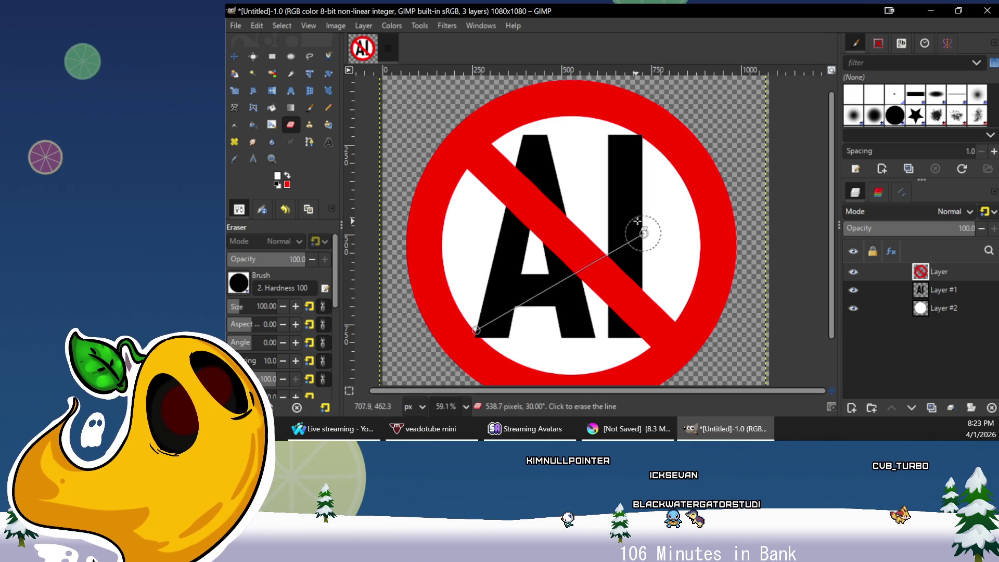
scroll(669, 237, "down", 1)
left_click(310, 25)
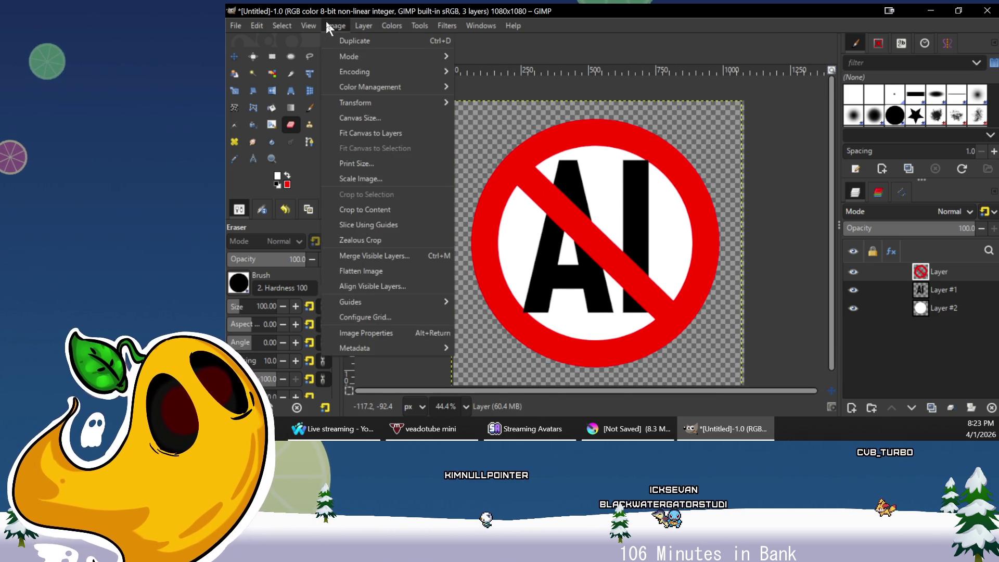
Crop the image to its content, shrinking it from 1080×1080 to 921×921 px
key("Escape")
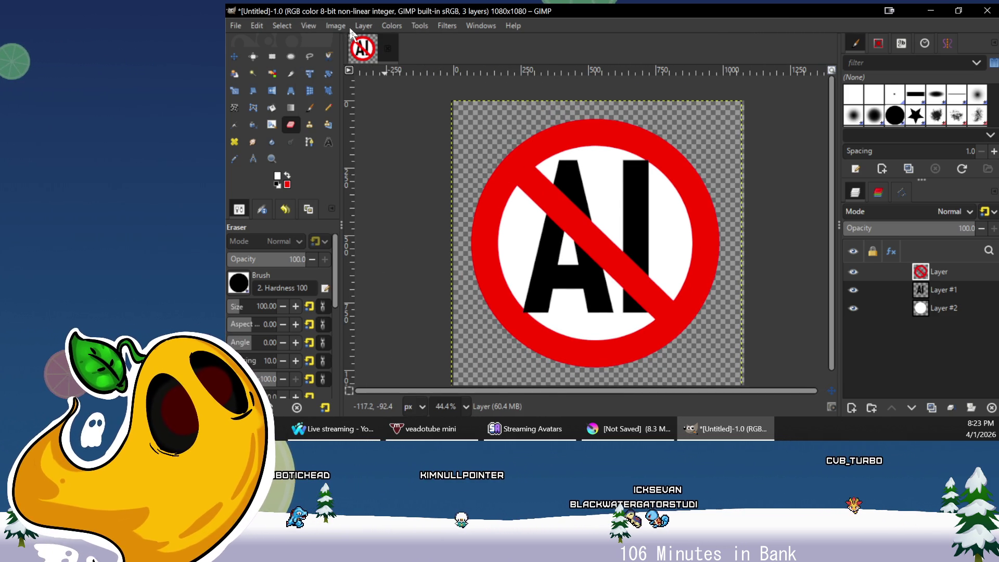
left_click(335, 25)
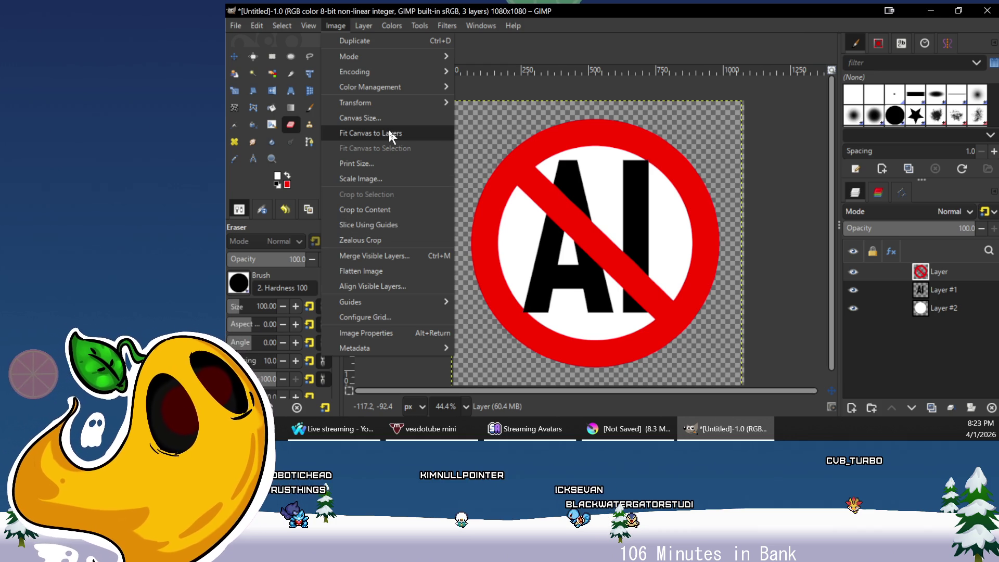
left_click(396, 210)
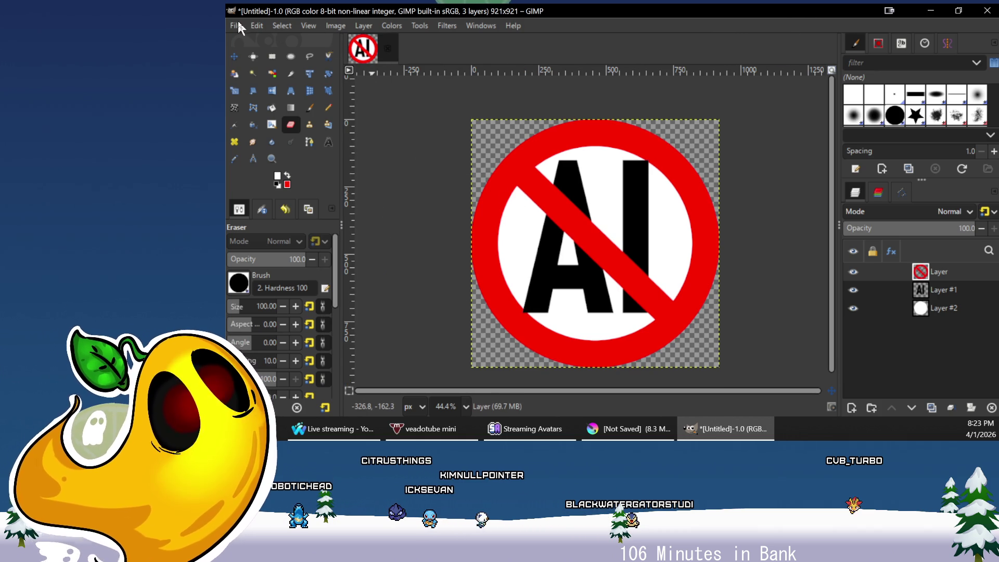
left_click(237, 25)
Save the emote as noai.xcf in the Twitch Emotes folder
left_click(267, 136)
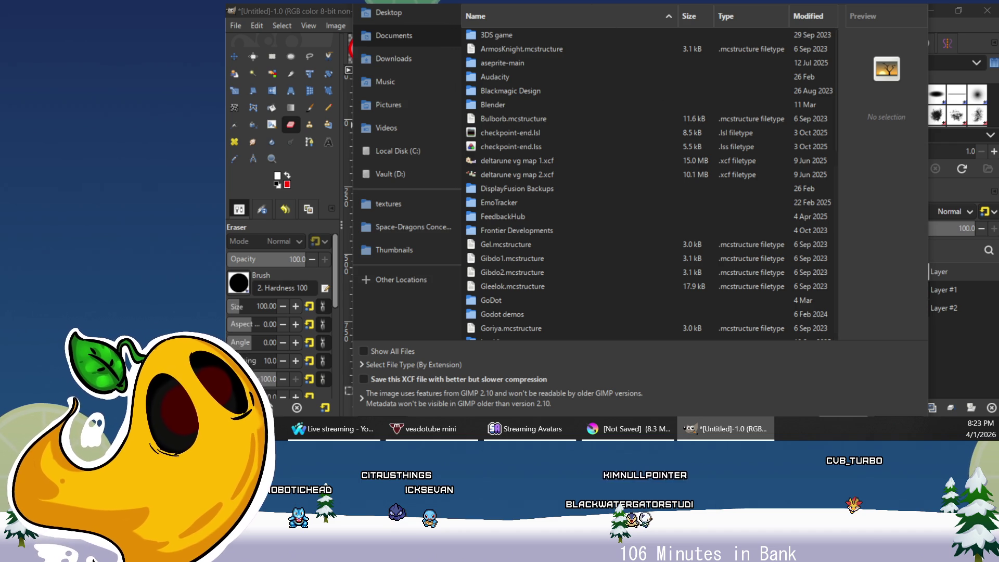
key("Escape")
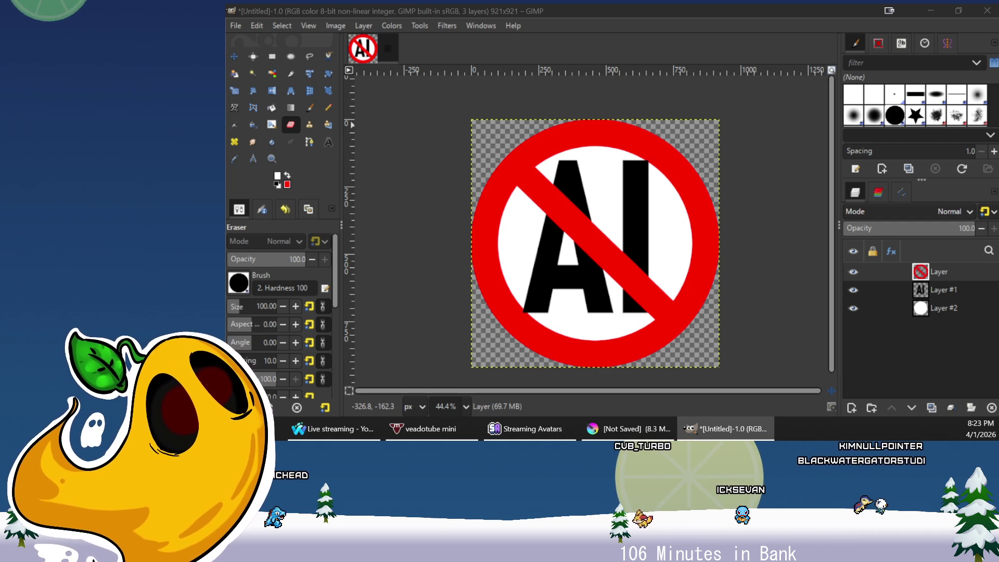
key("Return")
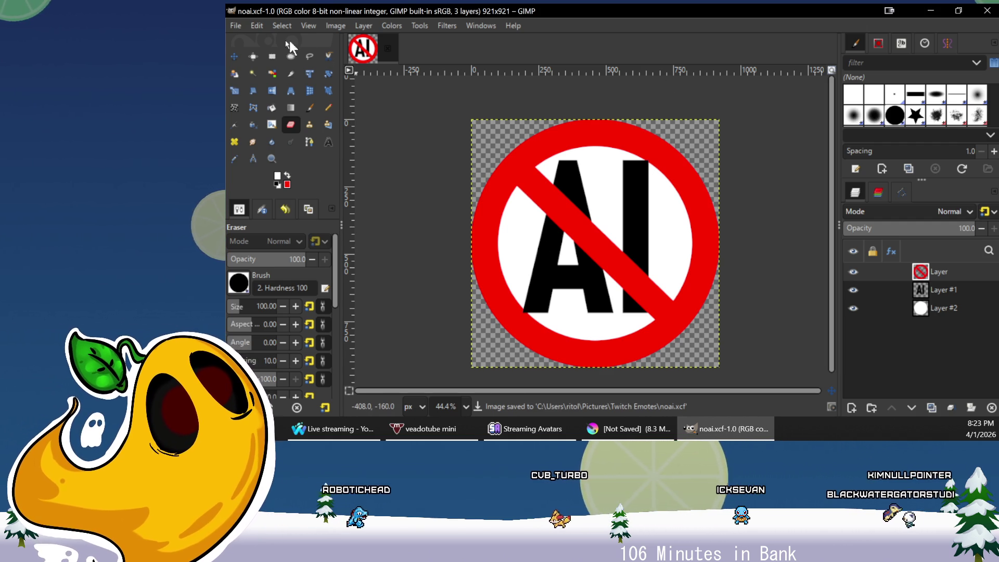
Export the image as noai.png, accepting the PNG export settings
left_click(236, 26)
left_click(283, 201)
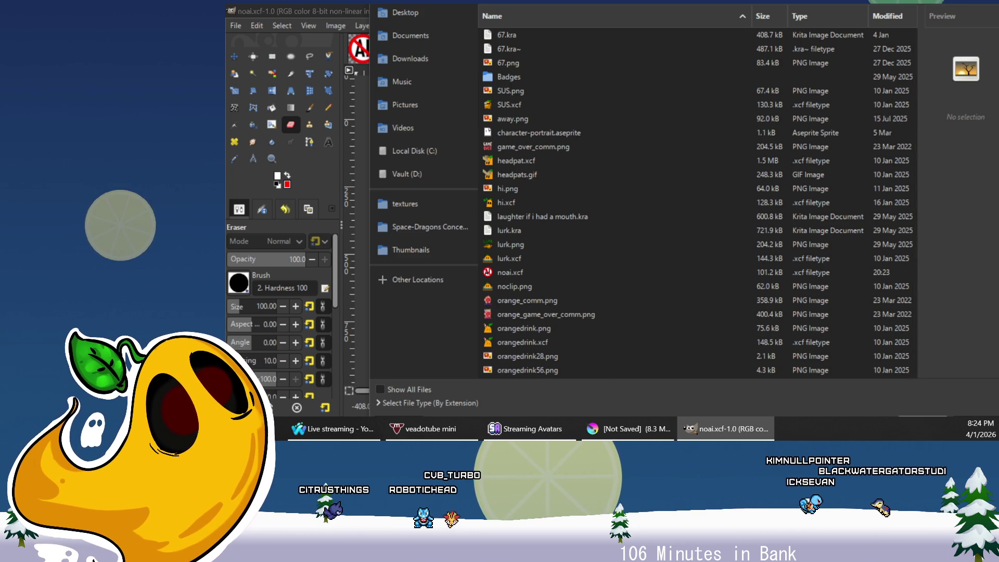
key("Escape")
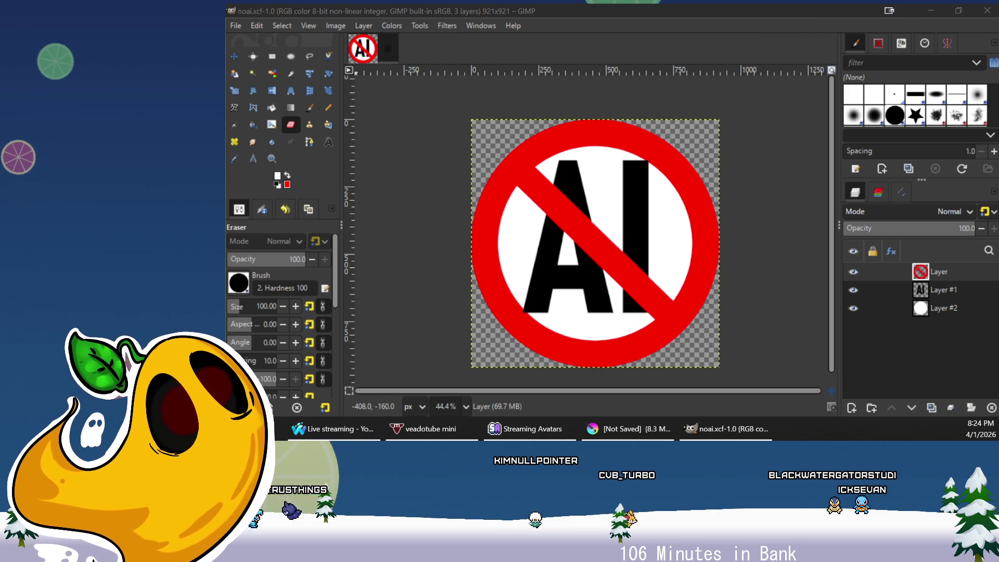
key("Return")
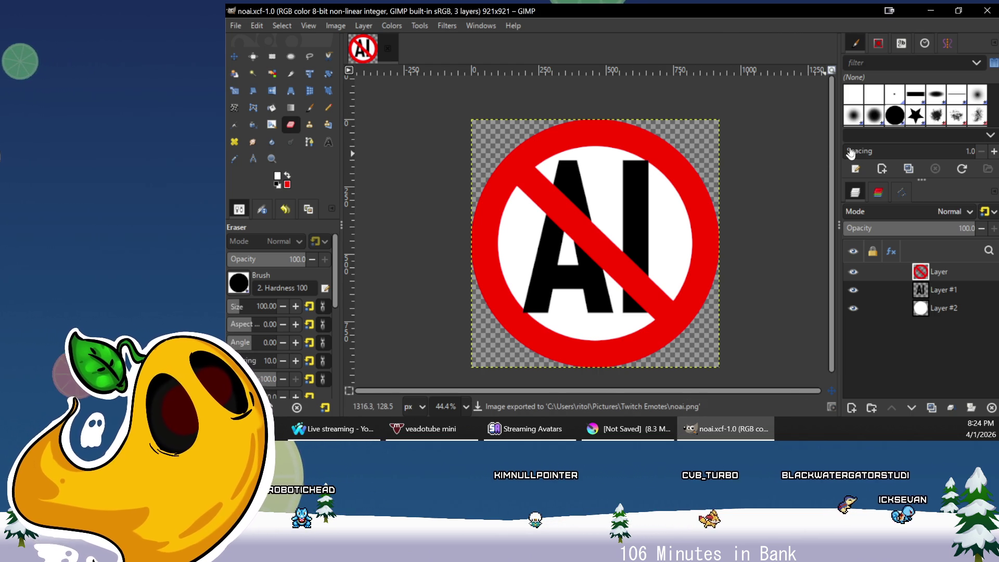
Close the GIMP window so Krita's floating-island sketch page is in front
left_click(982, 13)
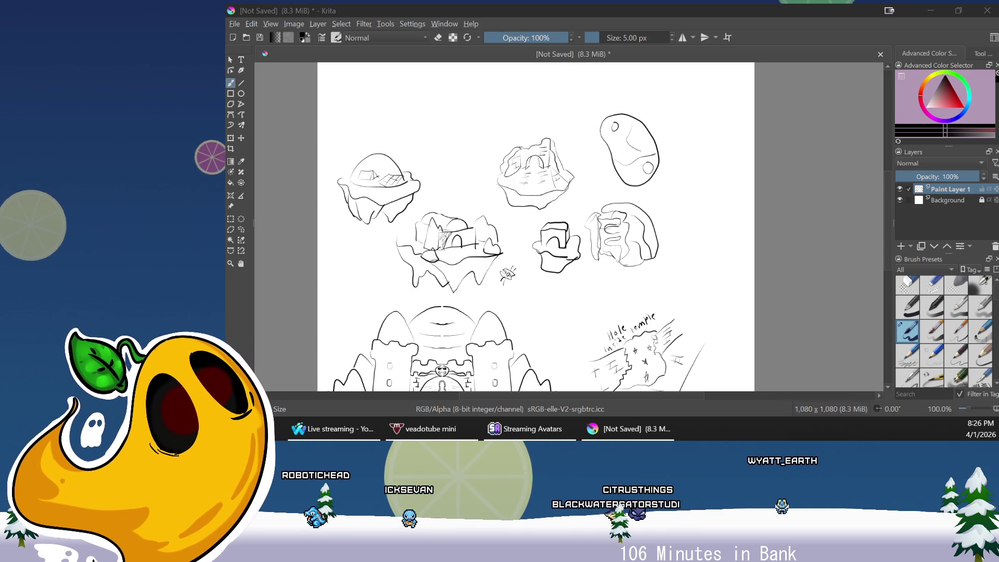
Pan and zoom over the floating-island sketches, then bring up YouTube Studio's live-streaming page
left_click_drag(668, 273, 716, 230)
scroll(716, 231, "down", 1)
scroll(724, 250, "up", 2)
scroll(729, 272, "down", 1)
scroll(728, 271, "down", 1)
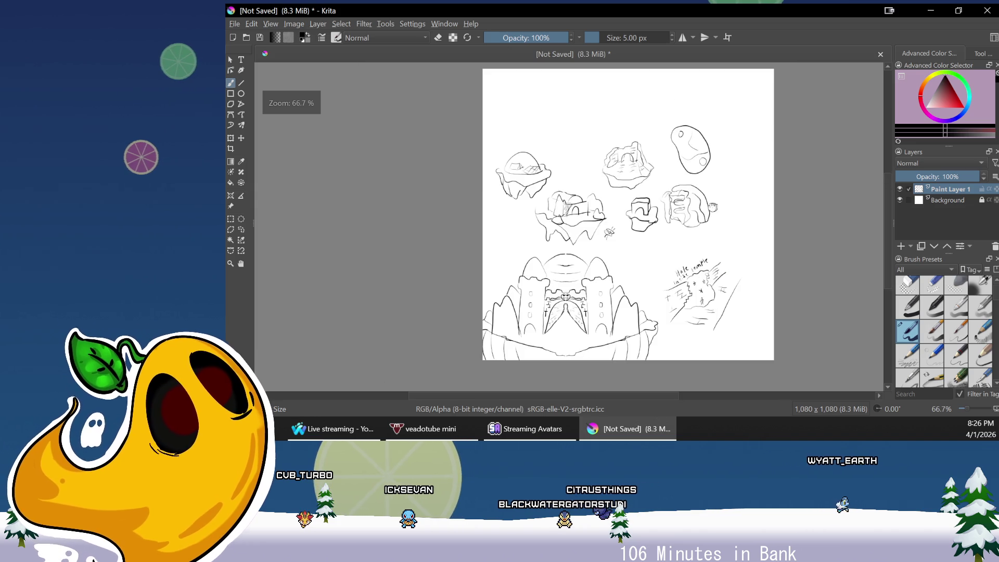
scroll(704, 264, "up", 2)
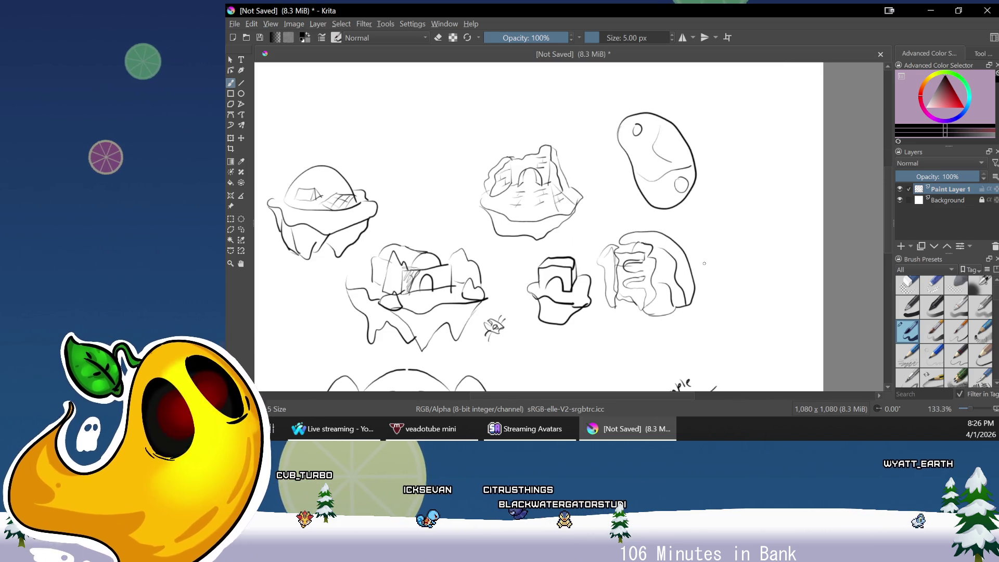
left_click_drag(699, 254, 707, 297)
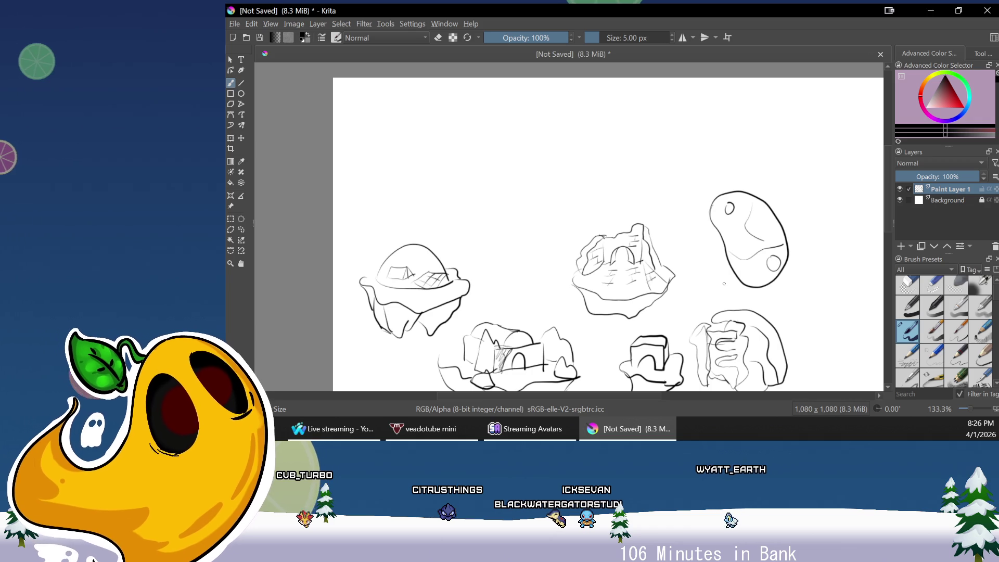
left_click_drag(890, 204, 893, 220)
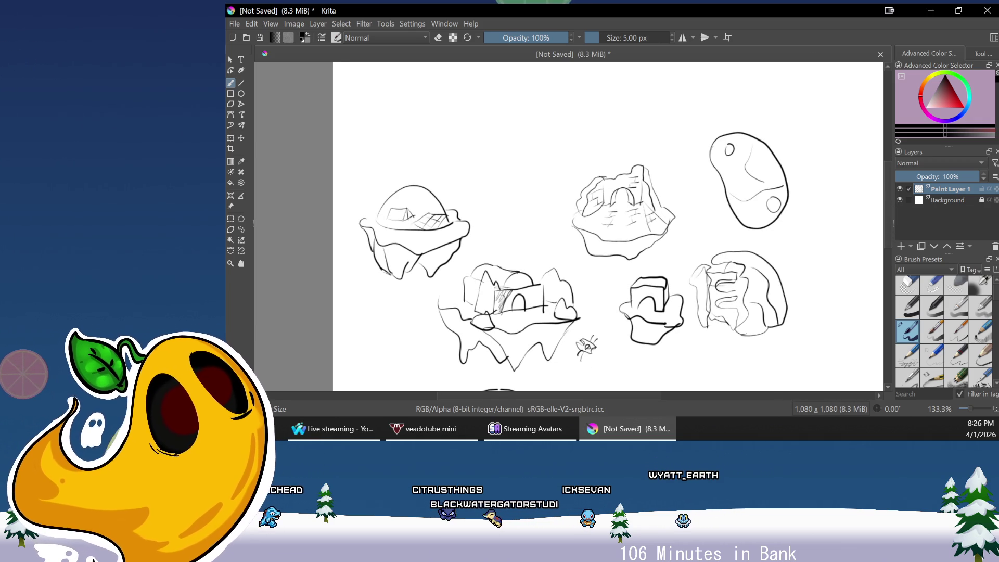
left_click(345, 426)
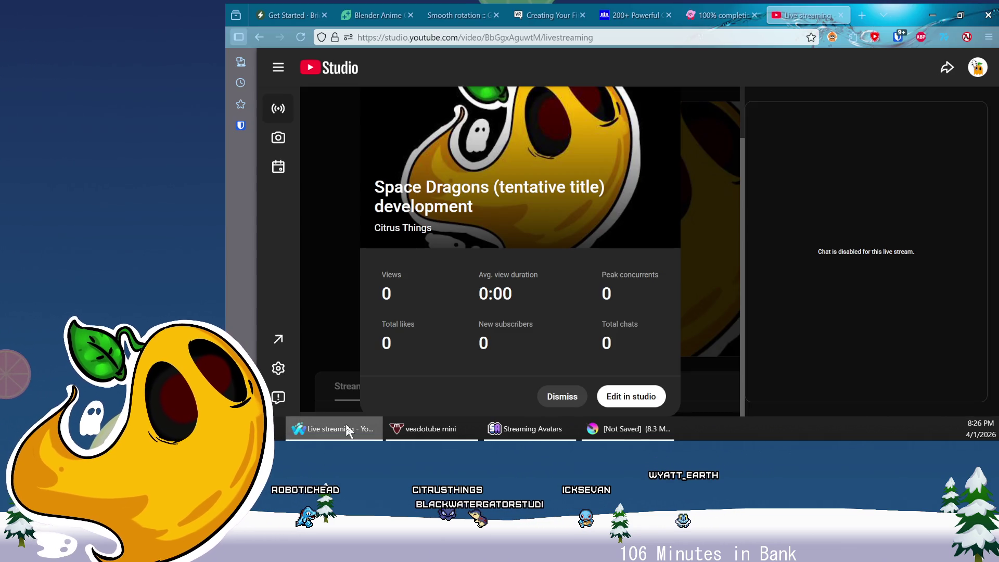
Search 'archeology sites' in a new browser tab and show the image results
left_click(862, 16)
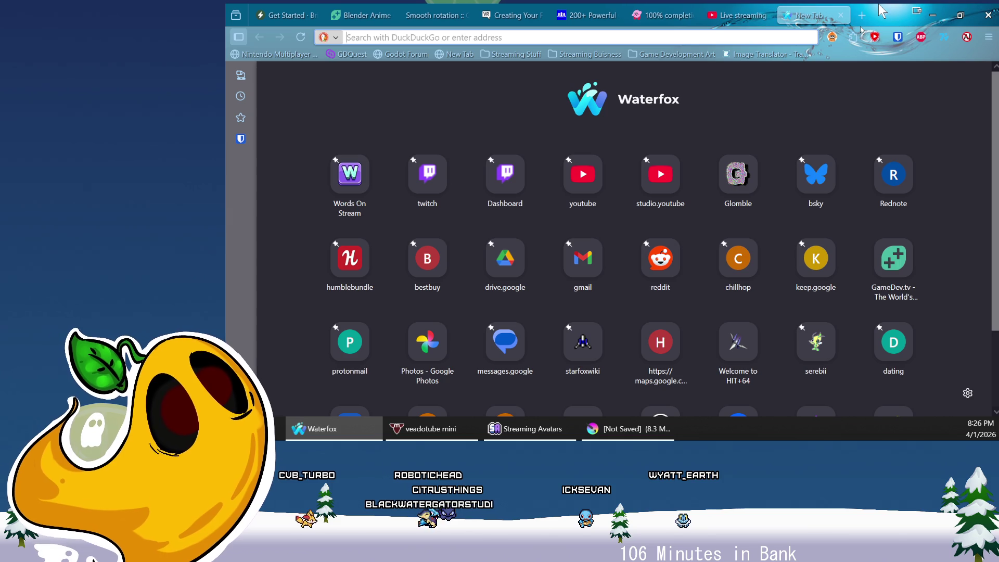
type("archeology si")
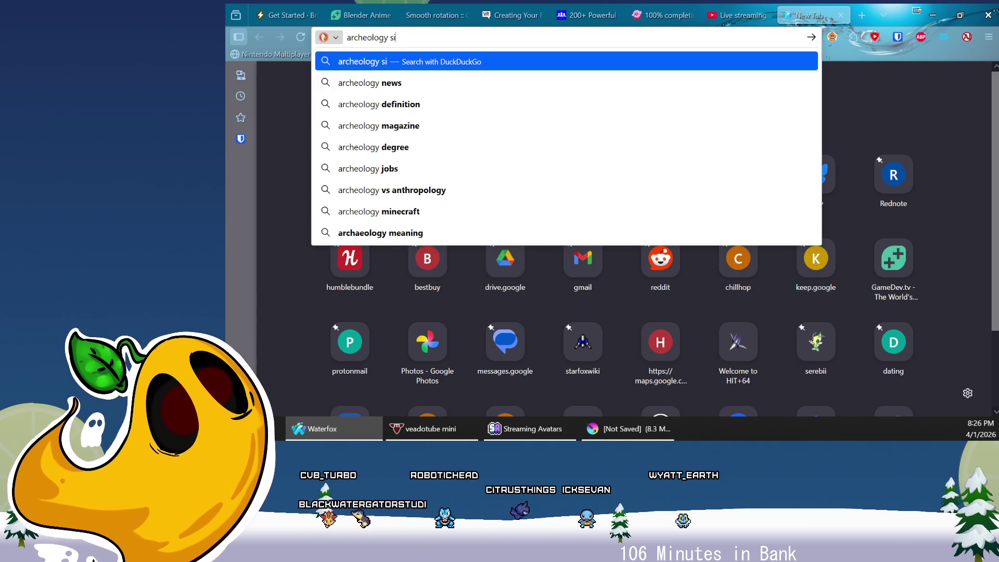
type("tes")
key("Return")
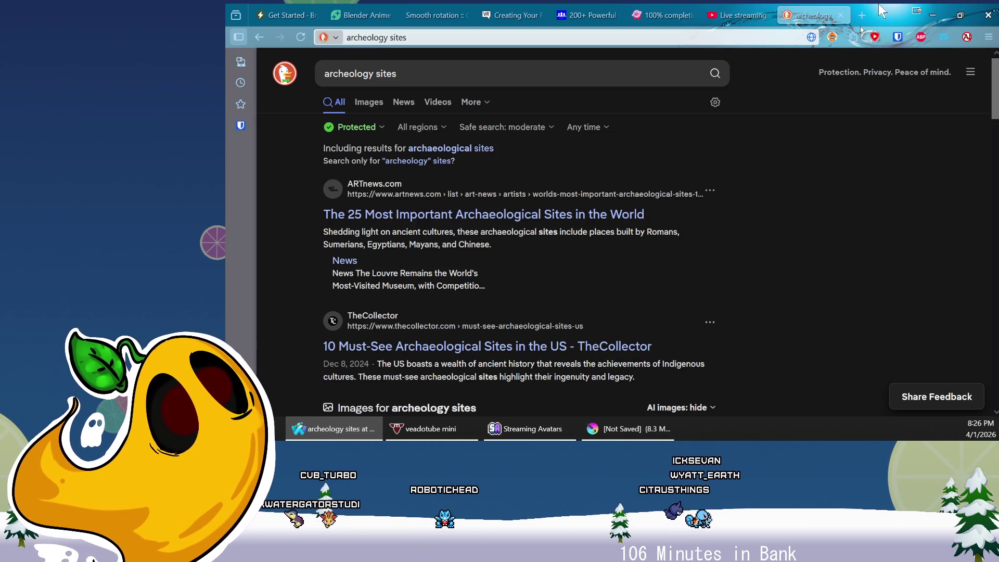
left_click(369, 103)
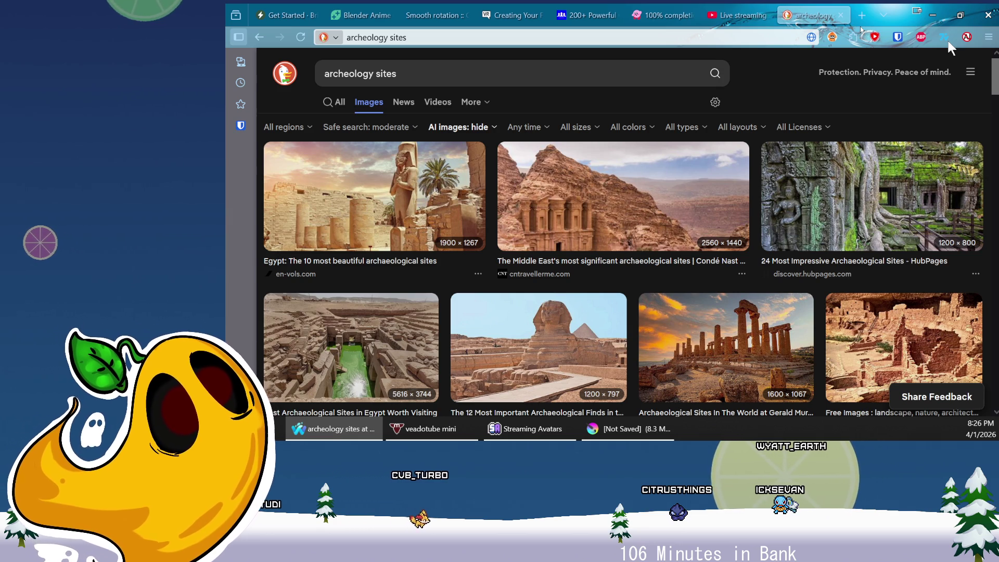
Browse down through the archeology site images, then return to the Krita sketch
scroll(625, 260, "down", 3)
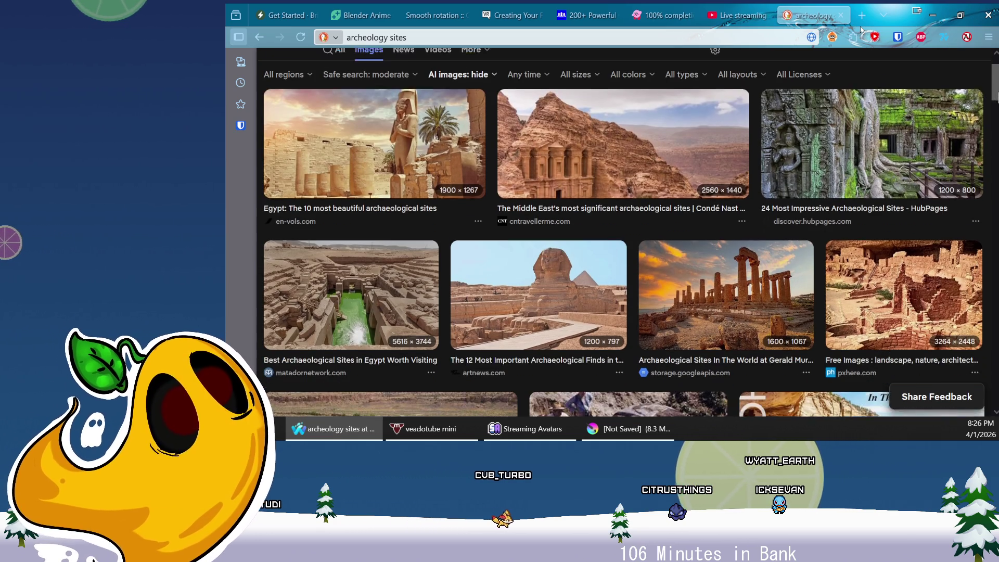
key("Down")
key("Down")
key("Down")
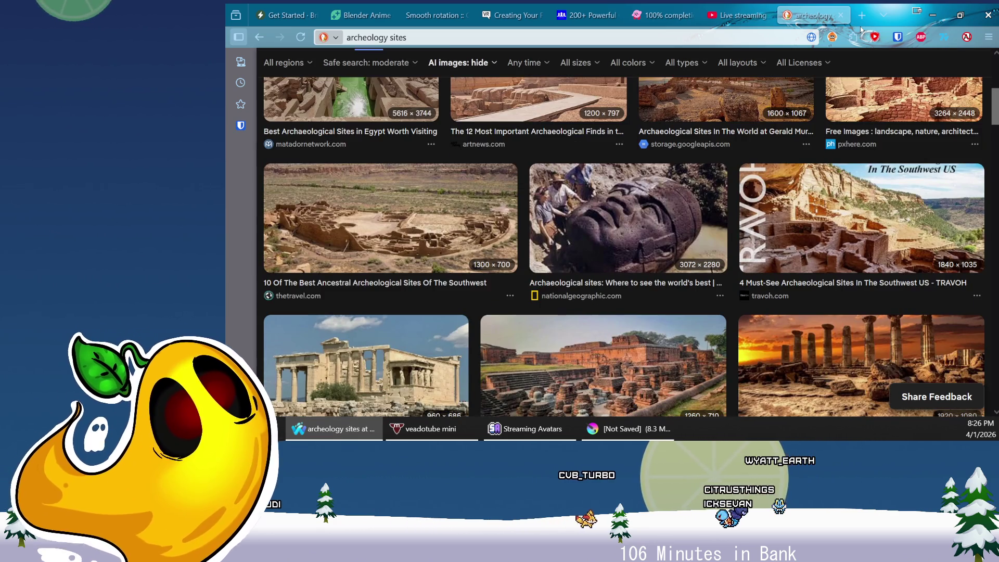
key("Down")
key("Down")
key("Down")
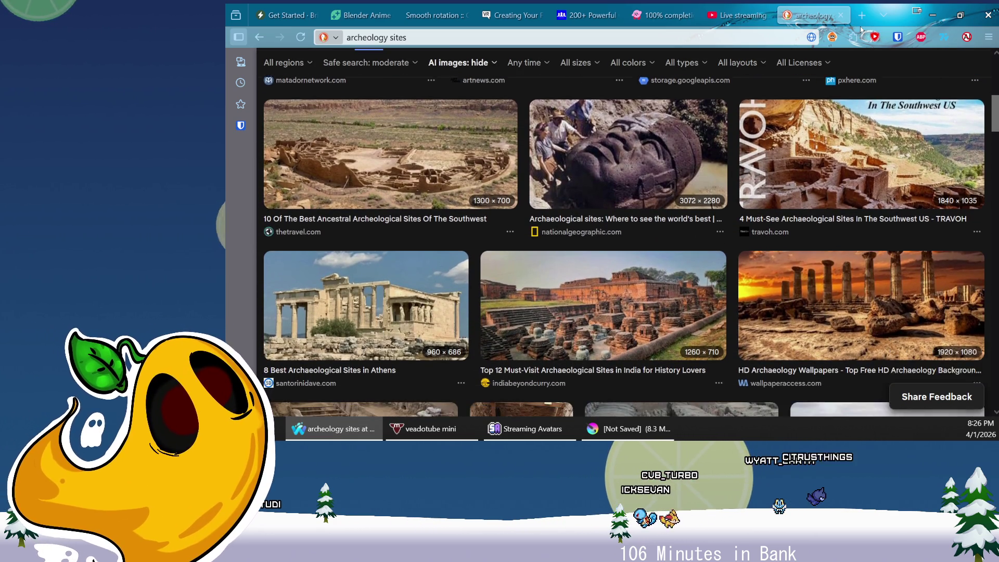
key("Down")
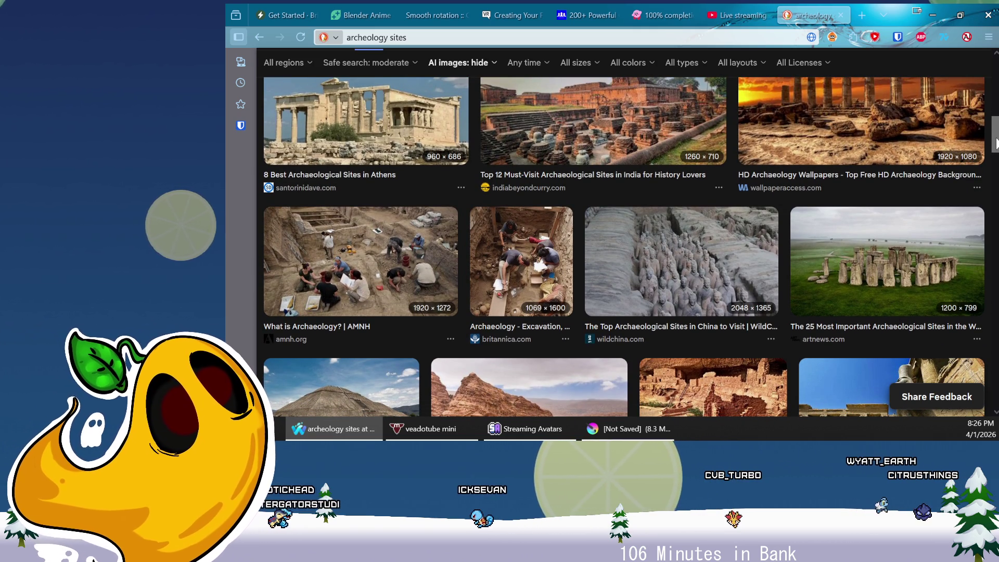
key("Down")
key("Down")
key("Down")
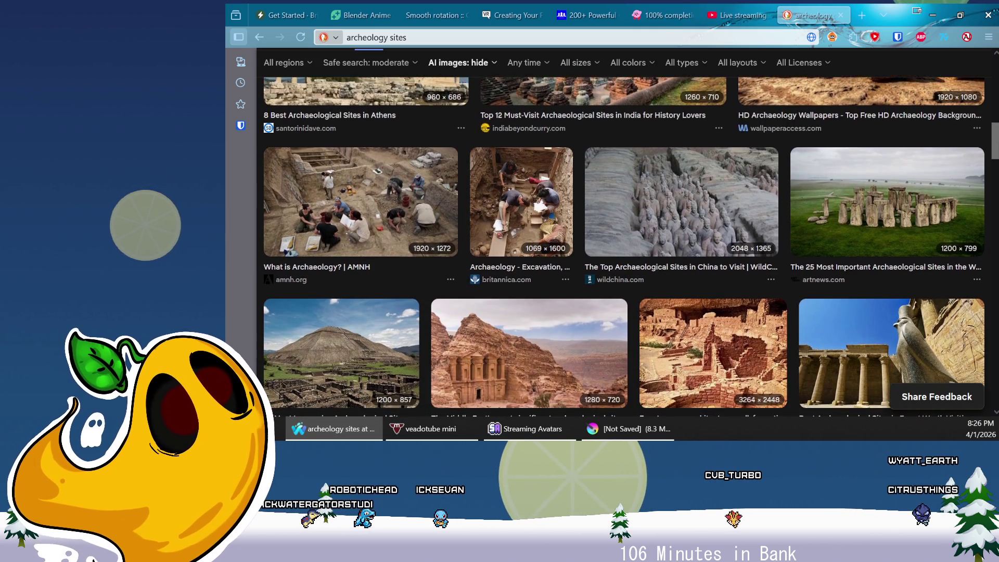
key("Down")
key("Down")
key("Down")
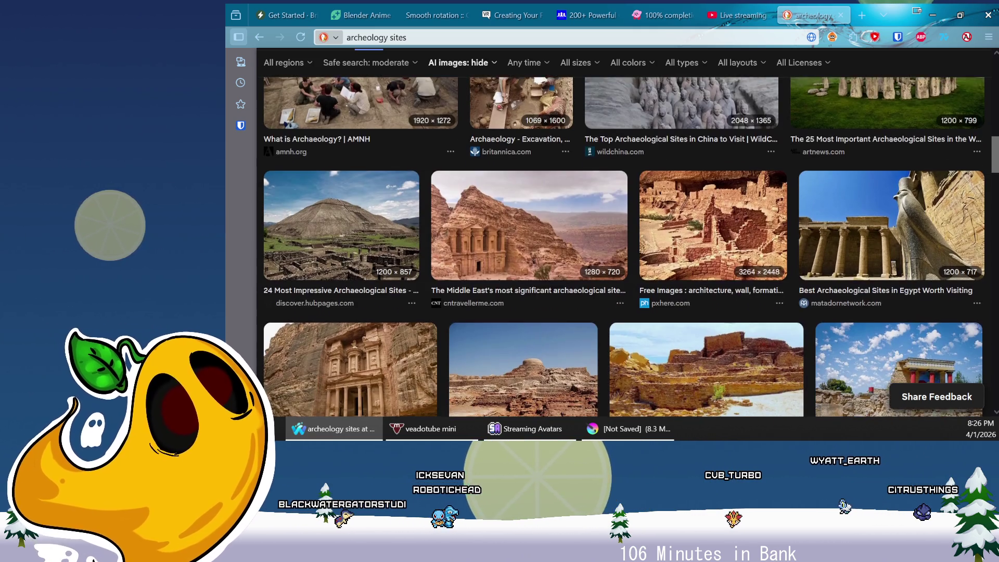
key("Down")
key("Down")
key("Down")
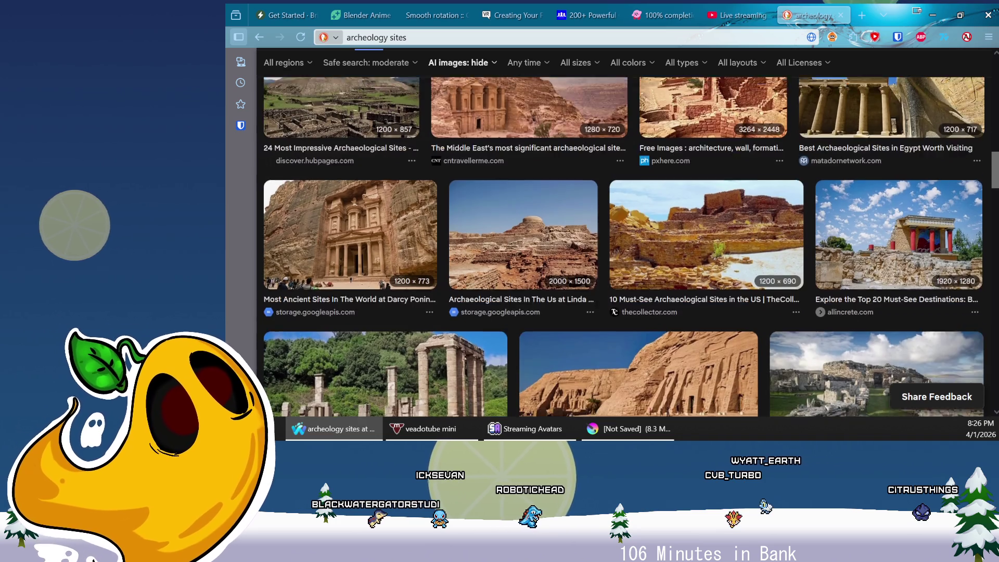
key("Down")
key("Down")
key("Down")
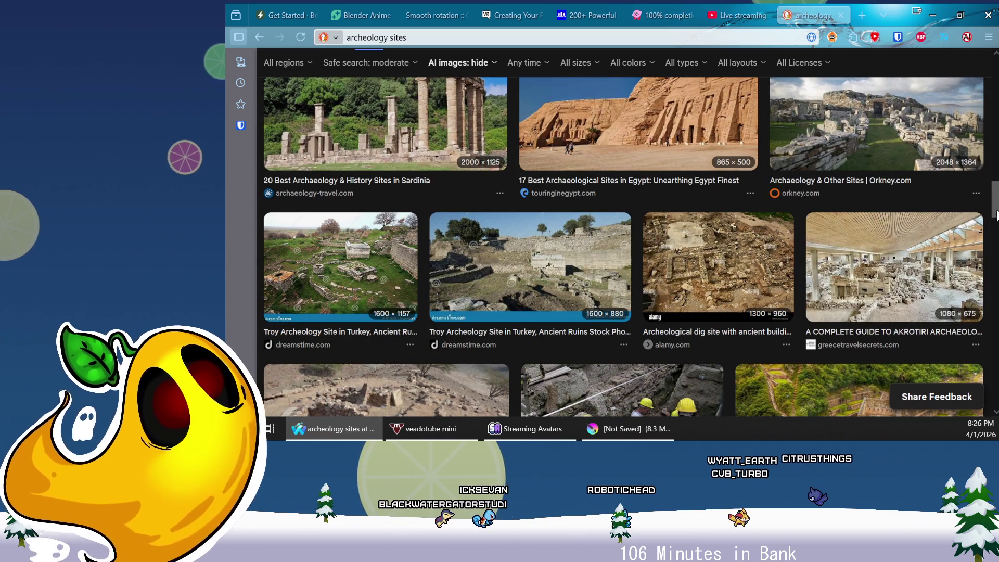
scroll(996, 213, "down", 2)
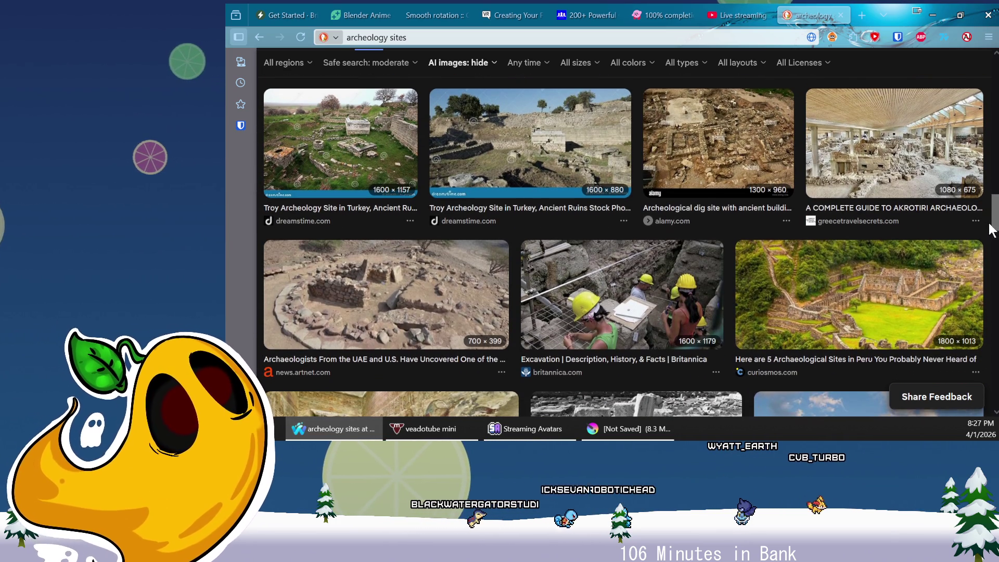
left_click_drag(991, 225, 993, 265)
key("alt+Tab")
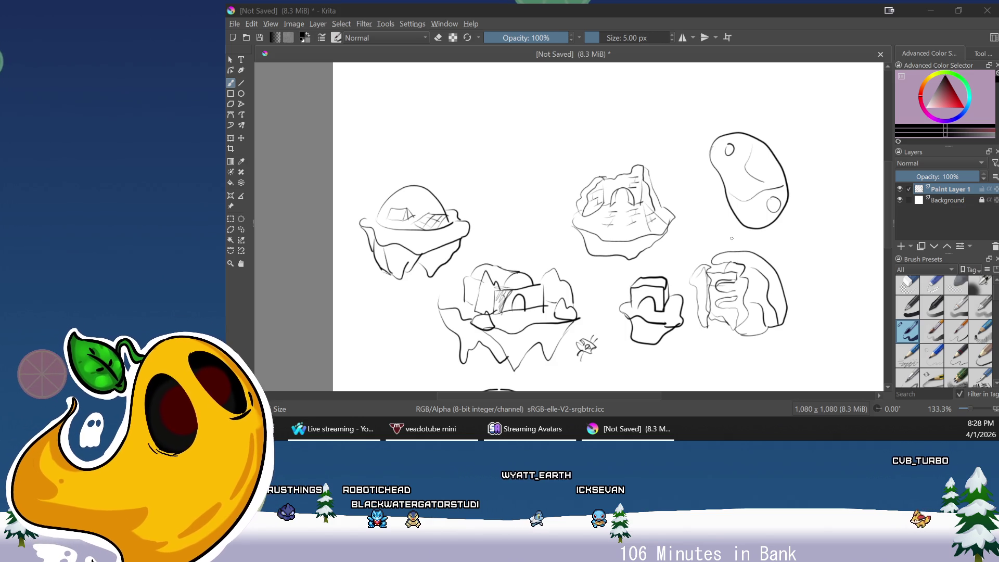
Scroll down to the 'Hole inside temple' sketch and move the Waterfox window to the other monitor
mouse_move(886, 235)
left_mouse_down()
mouse_move(889, 304)
mouse_move(891, 289)
left_mouse_up()
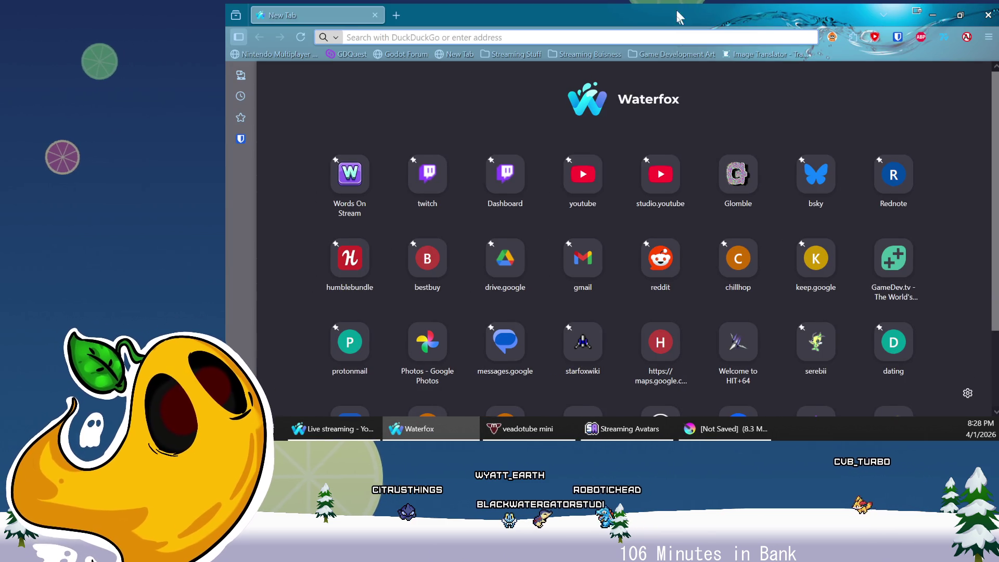
left_click_drag(573, 15, 998, 14)
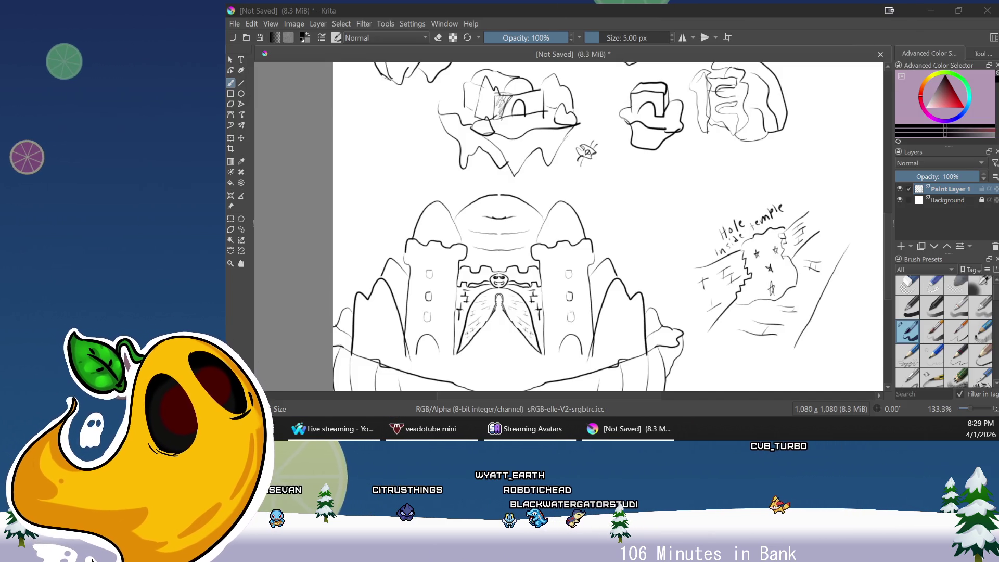
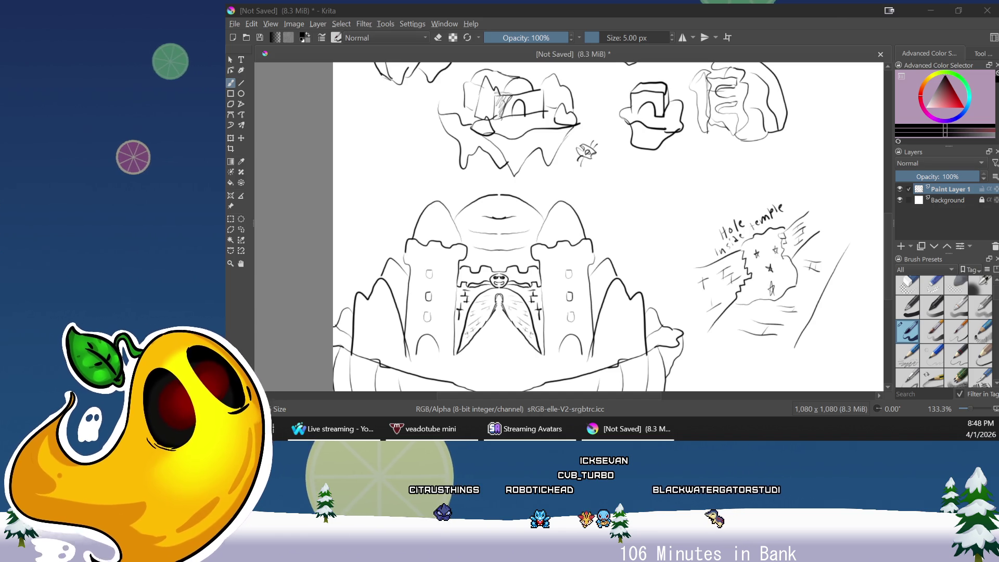
Zoom out, pan and zoom back in on the empty area above the hut and temple sketches
scroll(676, 274, "down", 2)
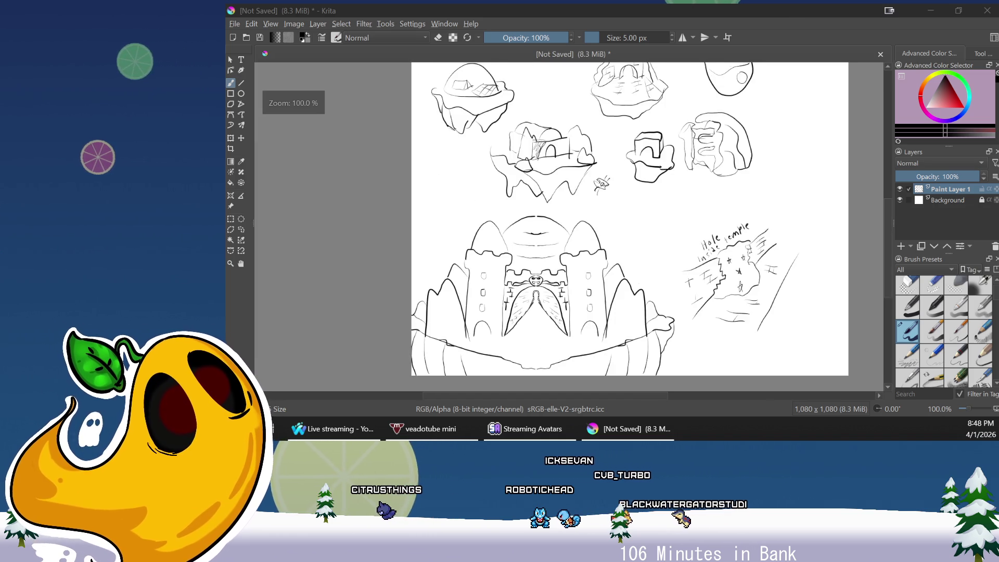
left_click_drag(676, 274, 654, 238)
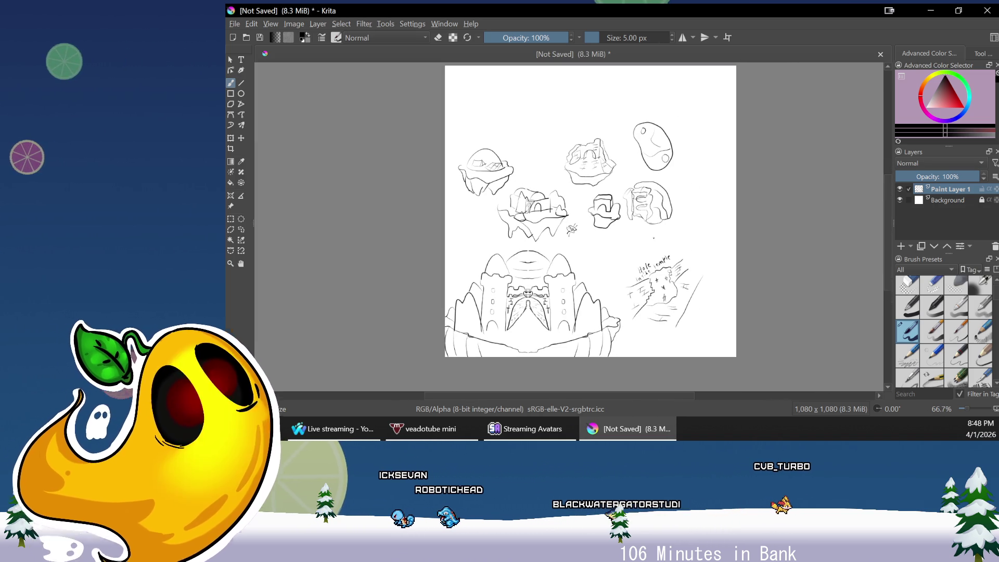
scroll(654, 238, "up", 4)
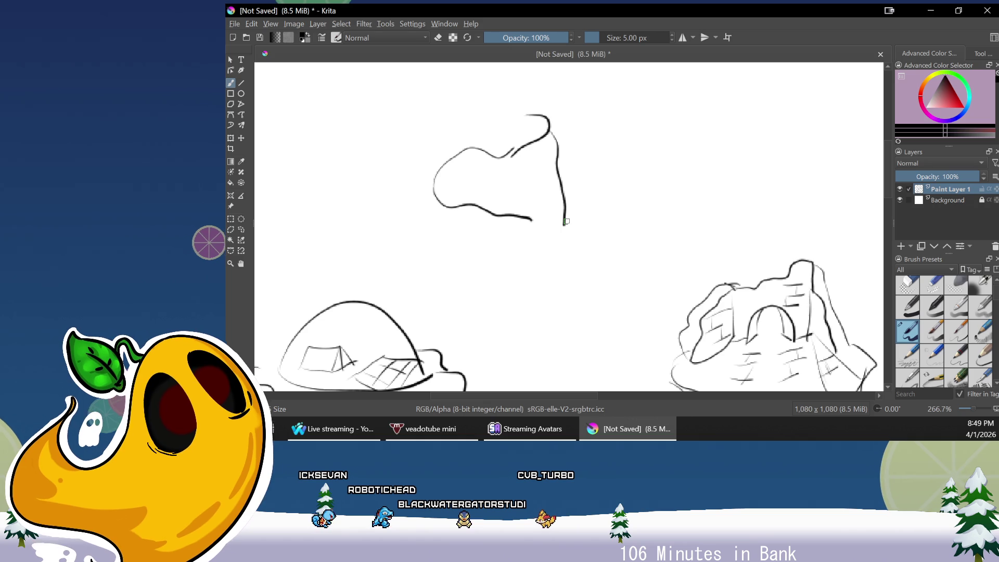
Undo the stray top strokes, then draw the round hole and the outer rock outline around it
key("ctrl+z")
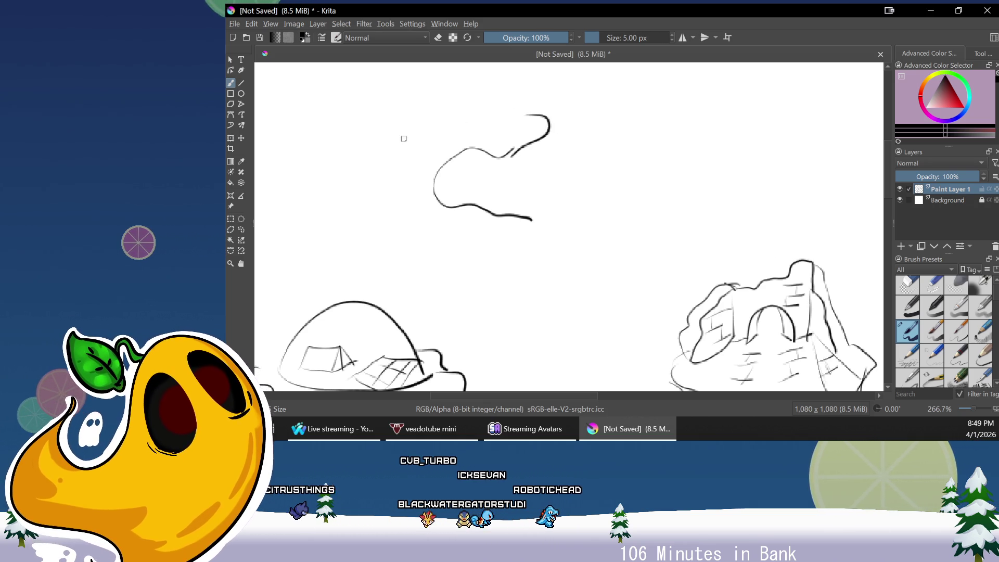
mouse_move(529, 108)
left_mouse_down()
mouse_move(375, 181)
mouse_move(377, 229)
mouse_move(515, 306)
mouse_move(557, 245)
mouse_move(530, 219)
left_mouse_up()
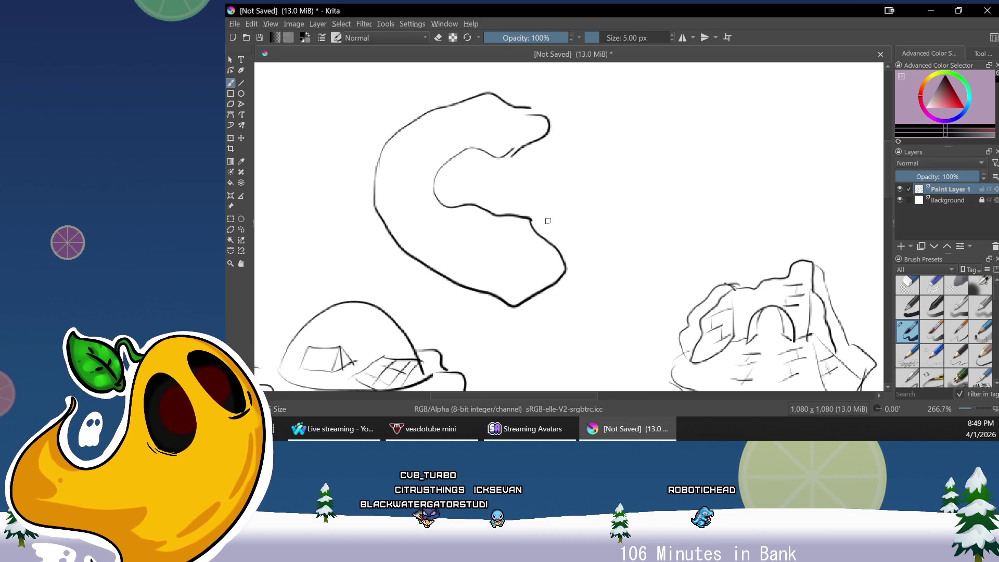
key("ctrl+z")
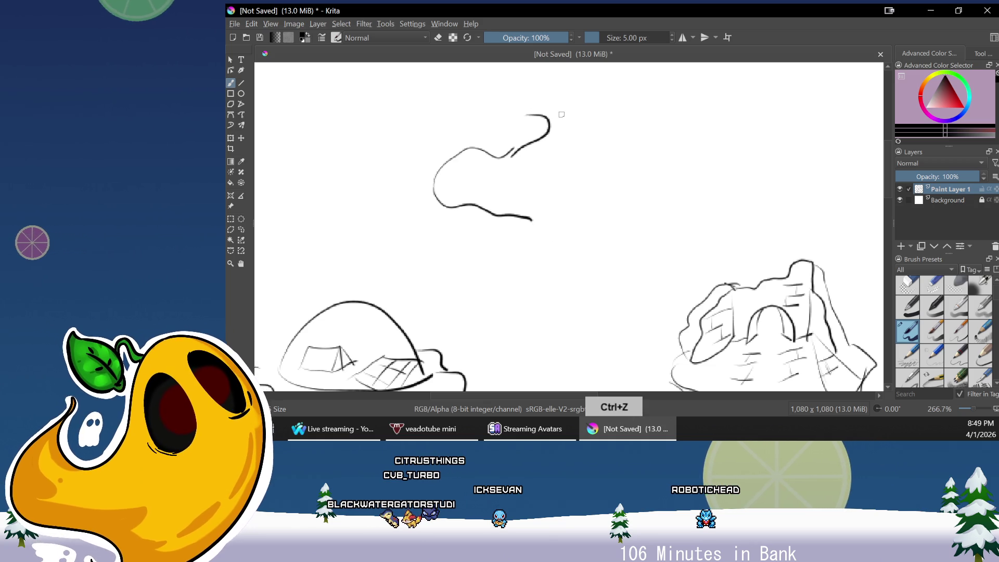
left_click_drag(423, 205, 434, 209)
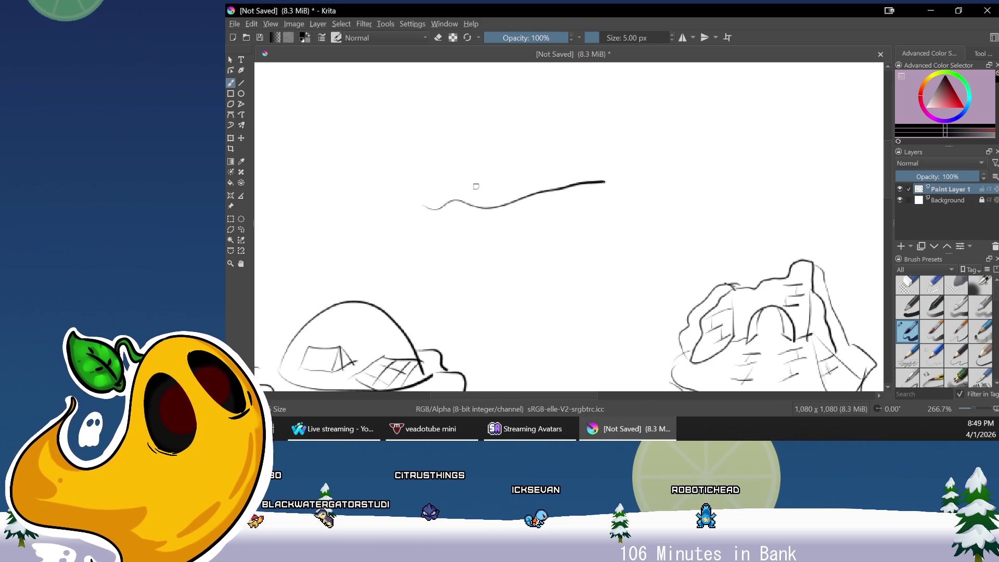
key("ctrl+z")
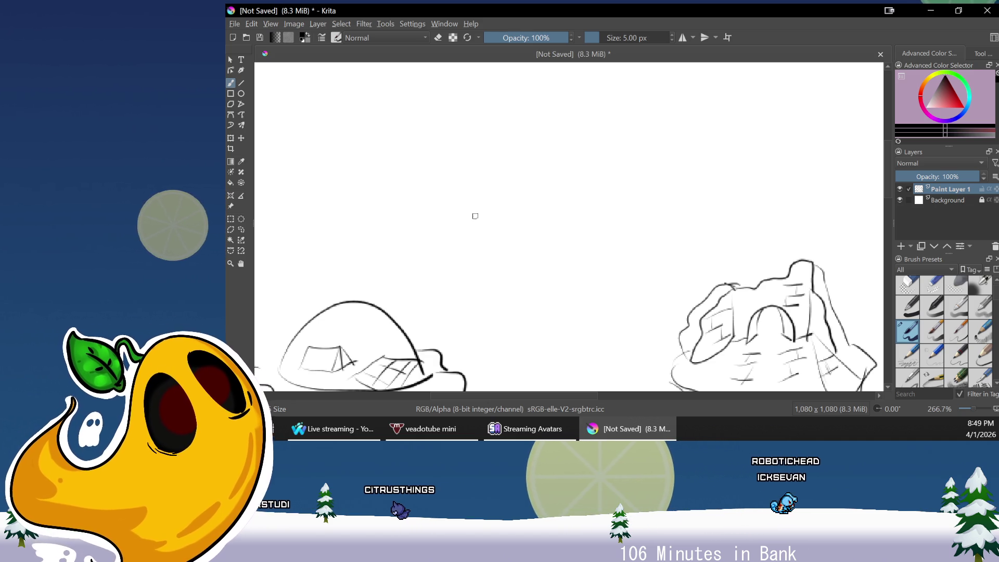
mouse_move(461, 221)
left_mouse_down()
mouse_move(470, 154)
mouse_move(564, 169)
mouse_move(448, 219)
left_mouse_up()
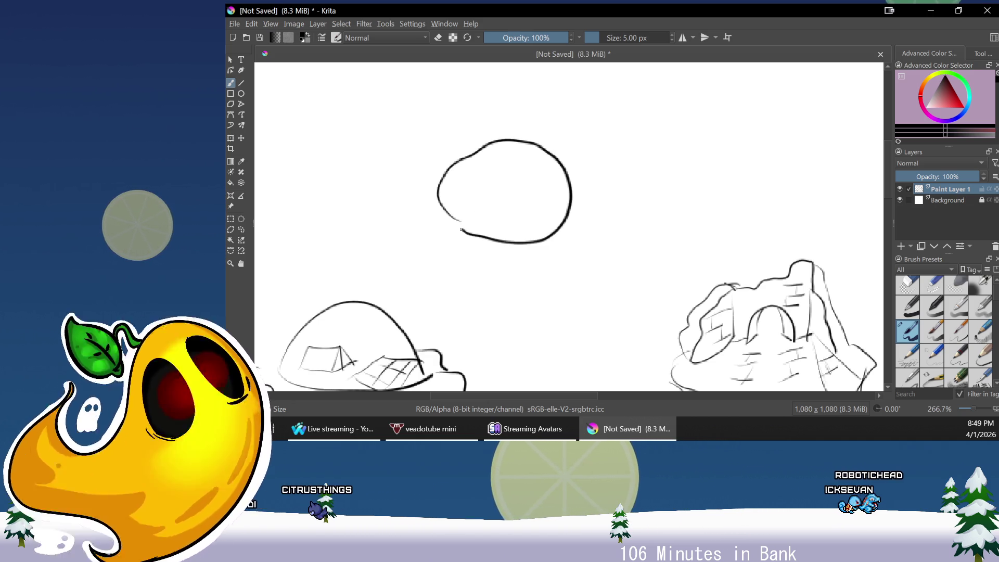
mouse_move(403, 161)
left_mouse_down()
mouse_move(387, 123)
mouse_move(499, 80)
mouse_move(640, 78)
mouse_move(643, 224)
mouse_move(551, 318)
mouse_move(431, 294)
mouse_move(402, 169)
left_mouse_up()
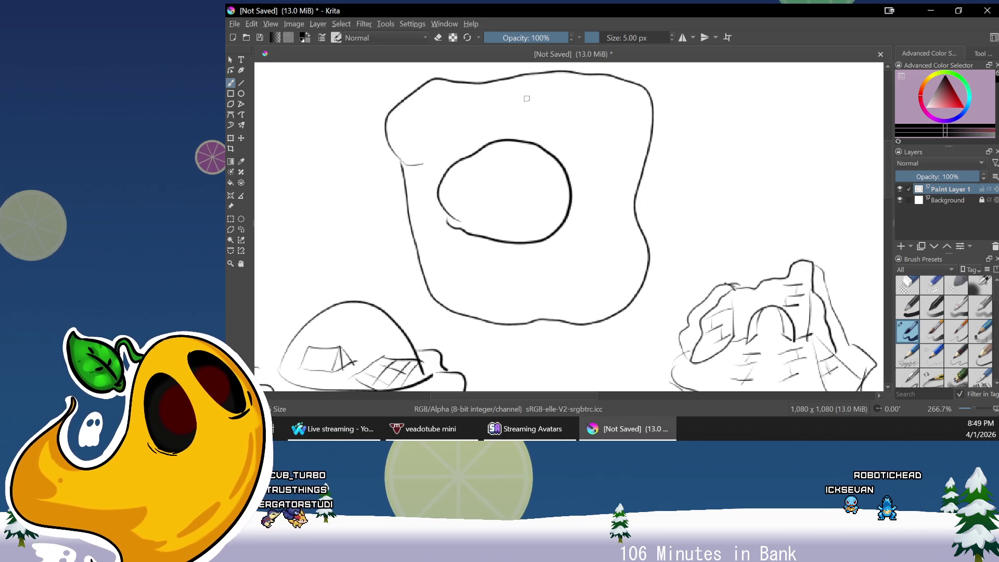
left_click_drag(582, 120, 618, 155)
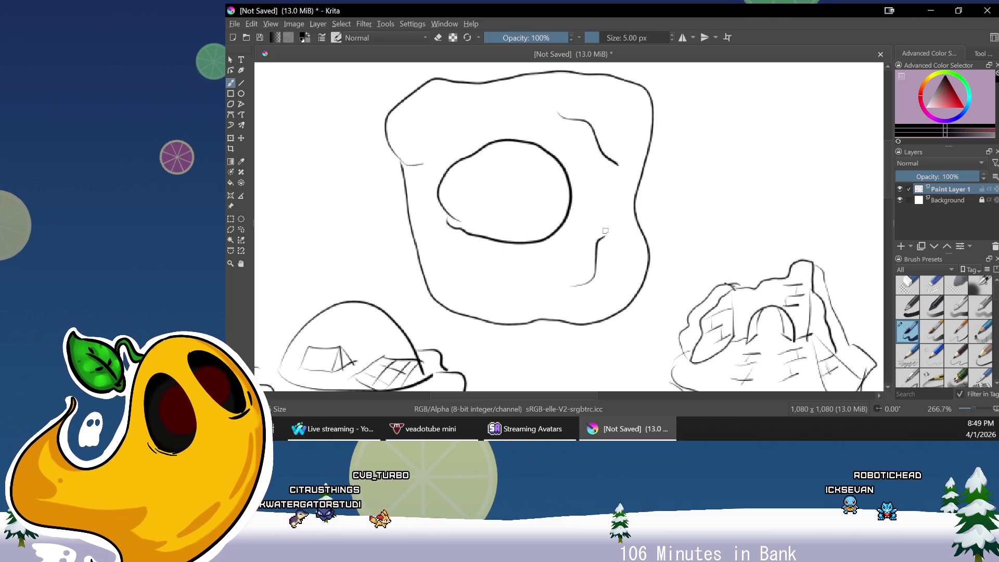
Add surface cracks and a right-edge stroke, undoing the notches and arc inside the hole
left_click_drag(485, 90, 449, 126)
left_click_drag(481, 254, 523, 298)
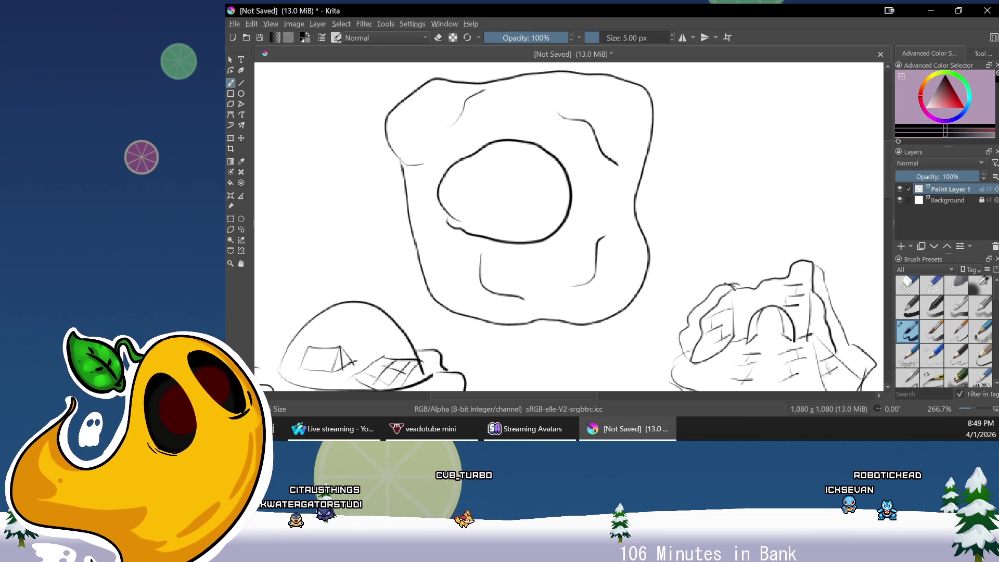
left_click_drag(498, 238, 550, 233)
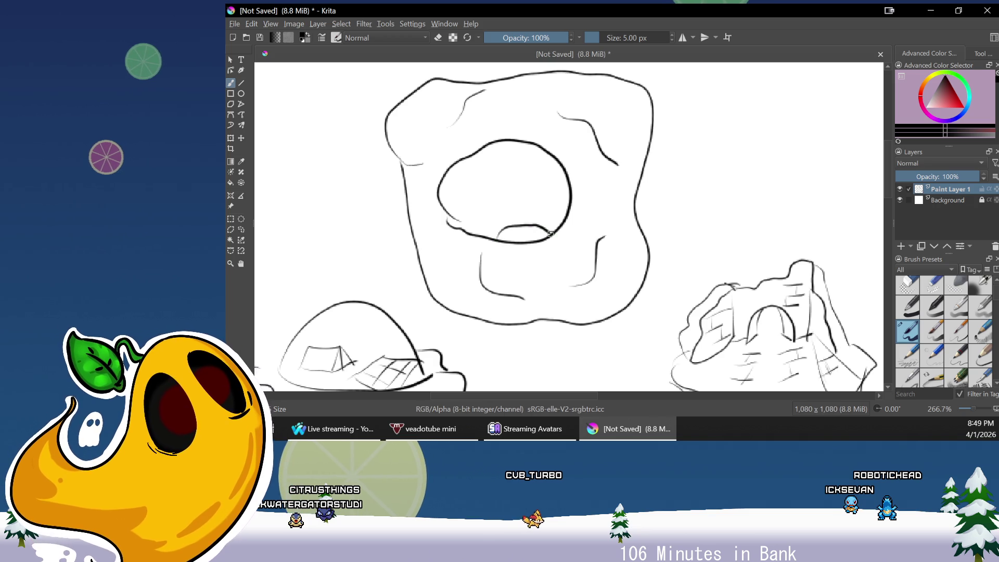
left_click_drag(526, 147, 545, 150)
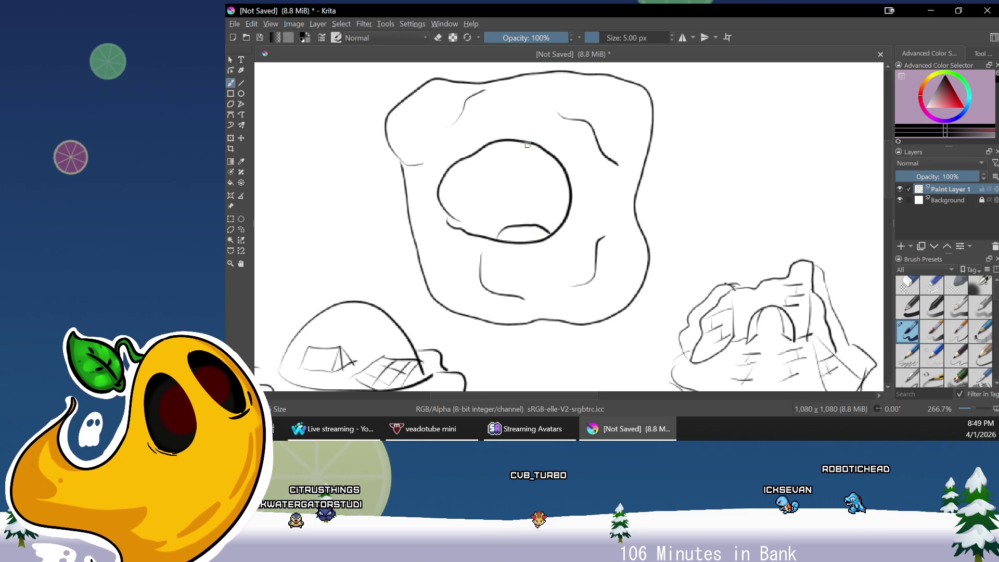
left_click_drag(476, 147, 489, 148)
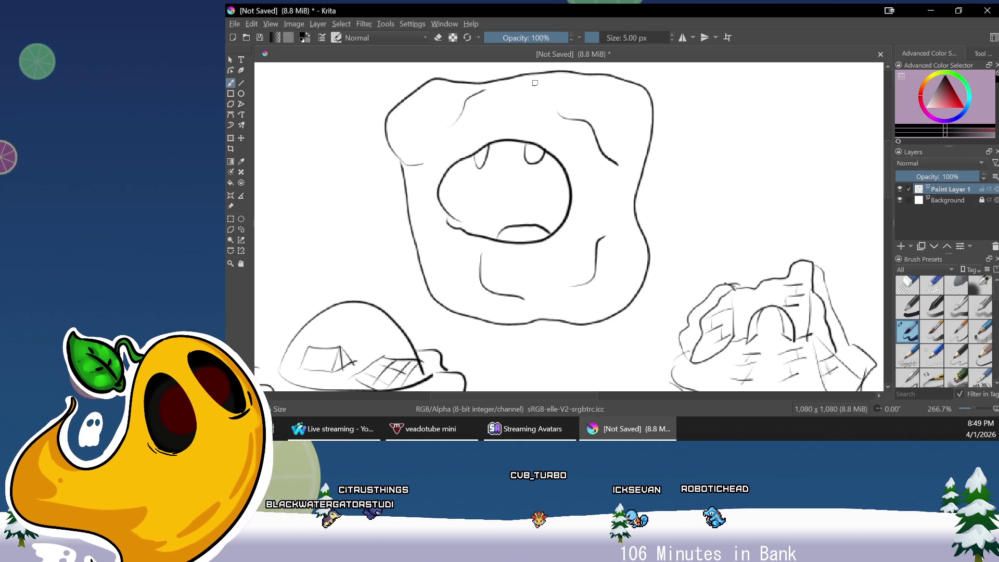
key("ctrl+z")
key("ctrl+z")
key("ctrl+z")
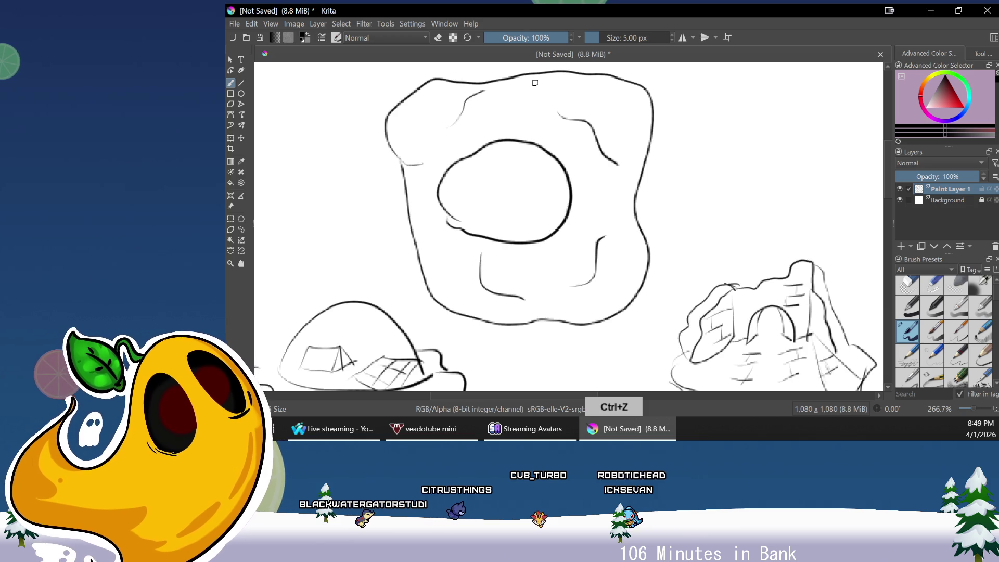
left_click_drag(652, 151, 636, 215)
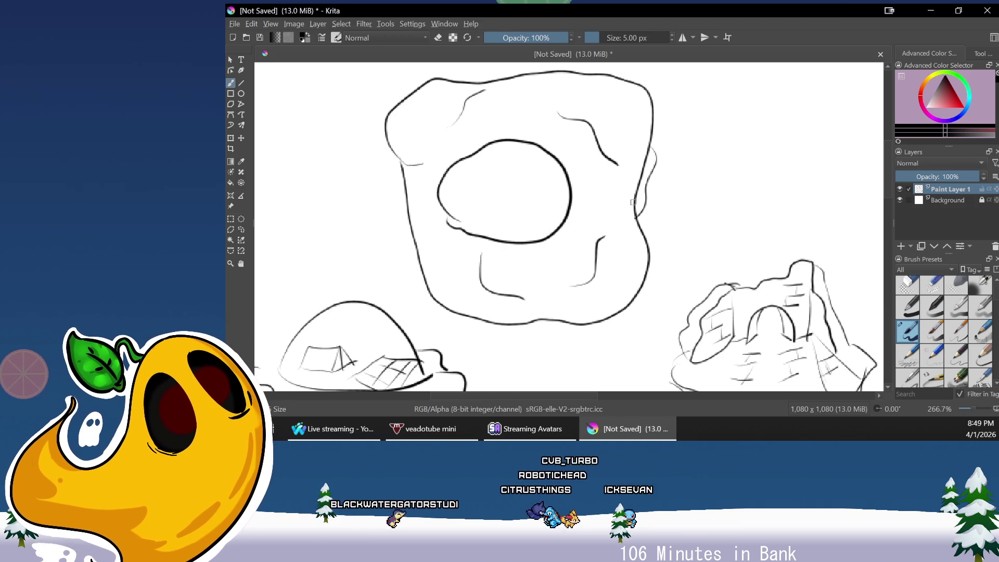
left_click_drag(477, 396, 558, 400)
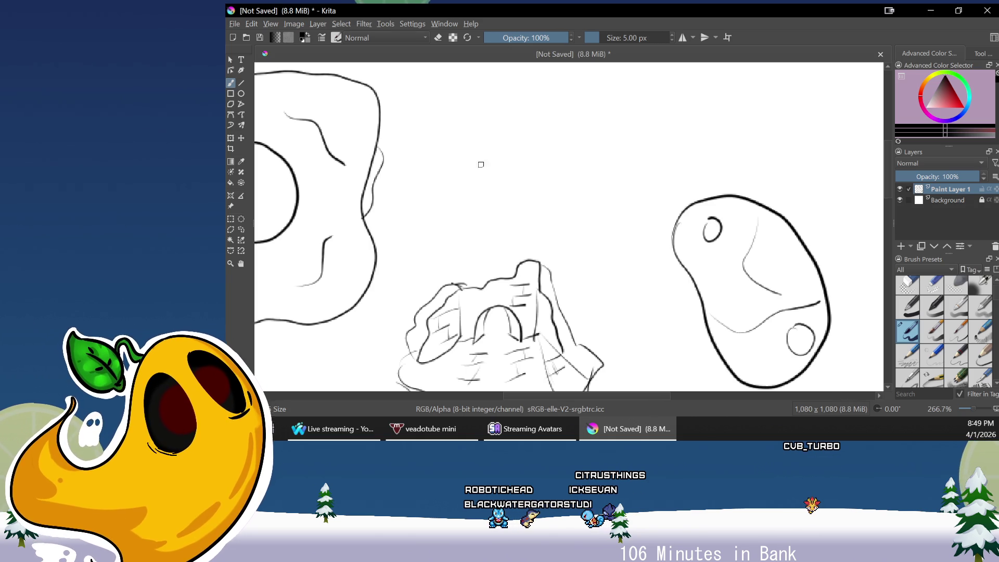
Outline a cap-shaped rock between the others with curved ridges and hatch marks
left_click_drag(475, 162, 537, 204)
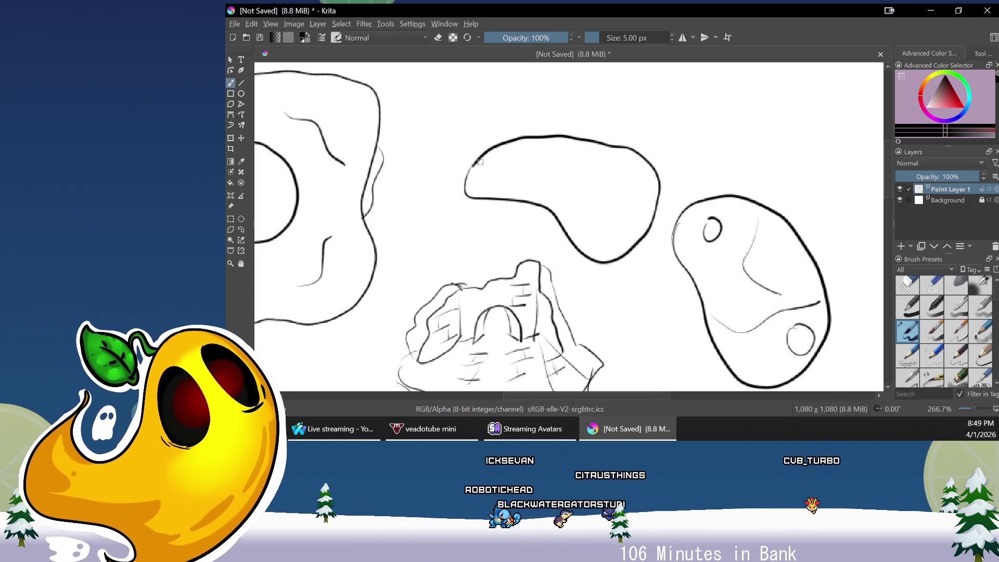
left_click_drag(462, 195, 579, 273)
key("ctrl+z")
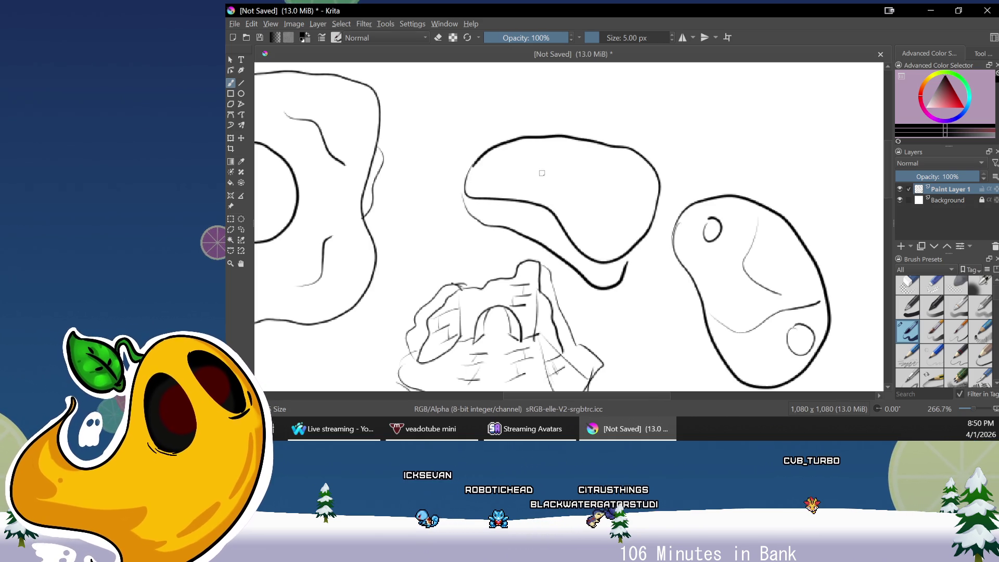
left_click_drag(500, 148, 577, 232)
left_click_drag(592, 147, 632, 231)
mouse_move(544, 156)
left_mouse_down()
mouse_move(571, 143)
mouse_move(580, 151)
left_mouse_up()
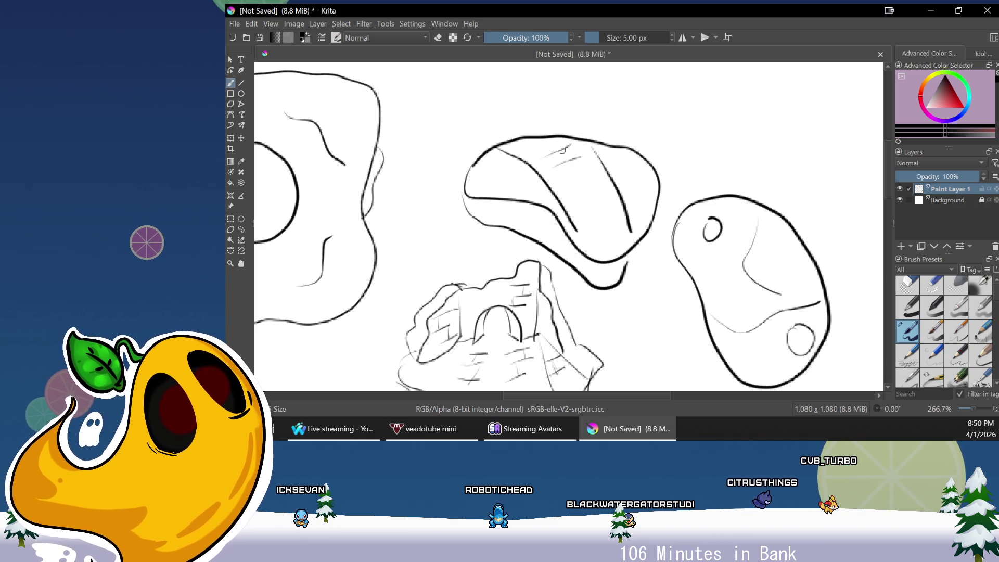
mouse_move(565, 187)
left_mouse_down()
mouse_move(589, 180)
mouse_move(595, 194)
mouse_move(590, 164)
mouse_move(584, 183)
left_mouse_up()
left_click_drag(582, 229, 617, 214)
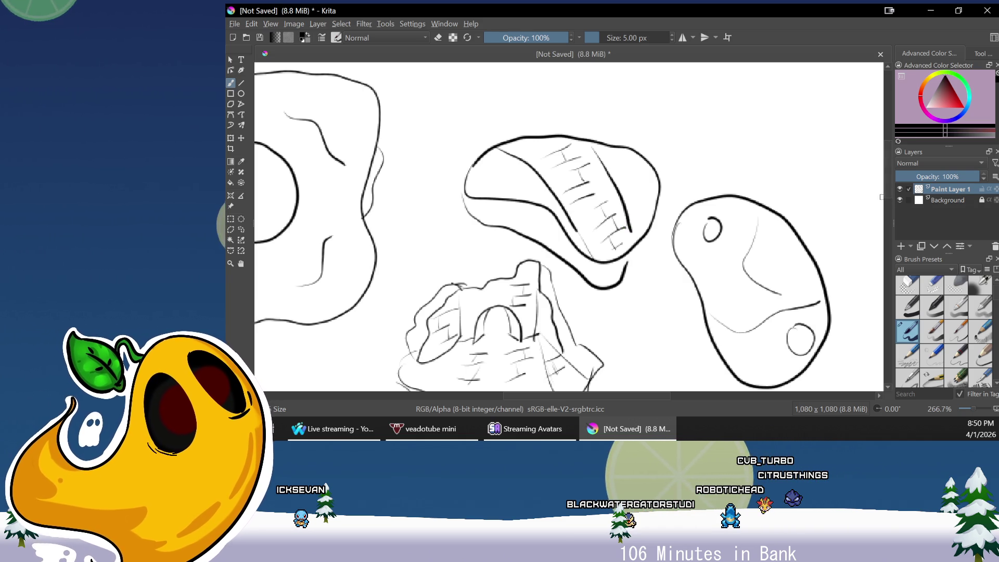
Draw a lumpy boulder above with a zigzag crease, thin upper-edge line and lower curve
scroll(880, 193, "down", 5)
scroll(887, 156, "up", 5)
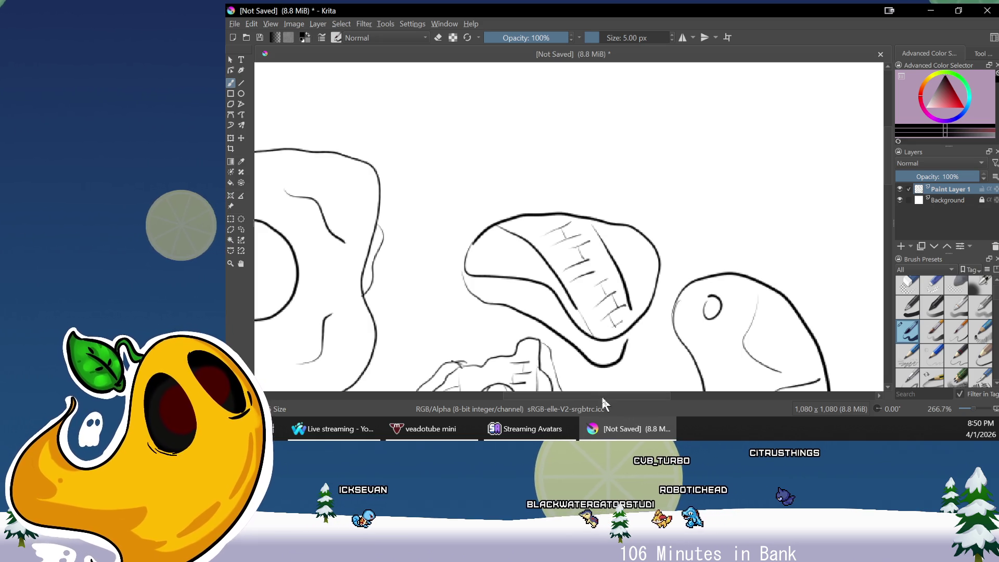
left_click_drag(601, 397, 629, 397)
mouse_move(650, 128)
left_mouse_down()
mouse_move(618, 136)
mouse_move(687, 208)
mouse_move(801, 219)
mouse_move(770, 140)
mouse_move(797, 200)
left_mouse_up()
left_click_drag(706, 192, 777, 166)
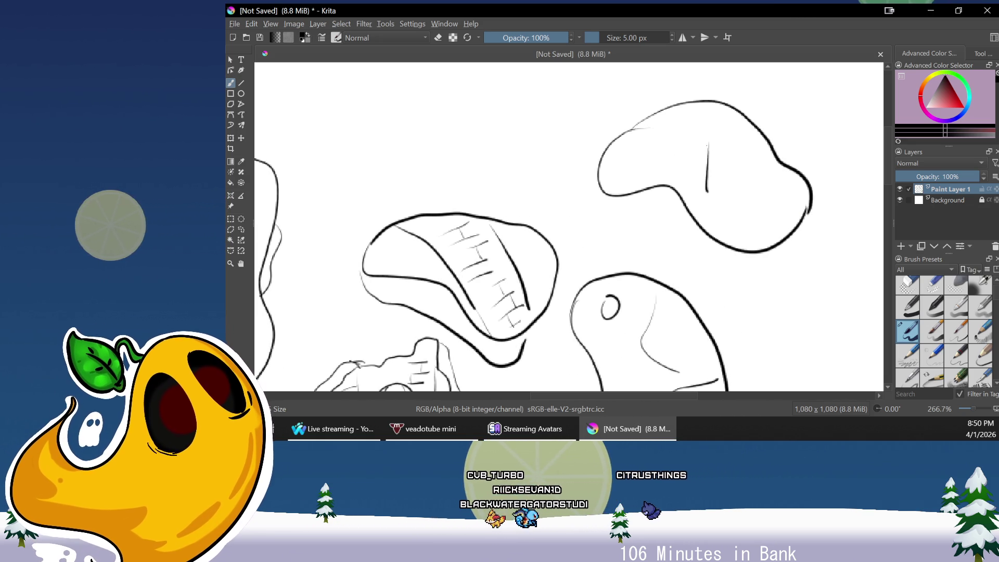
mouse_move(687, 125)
left_mouse_down()
mouse_move(608, 151)
mouse_move(656, 180)
left_mouse_up()
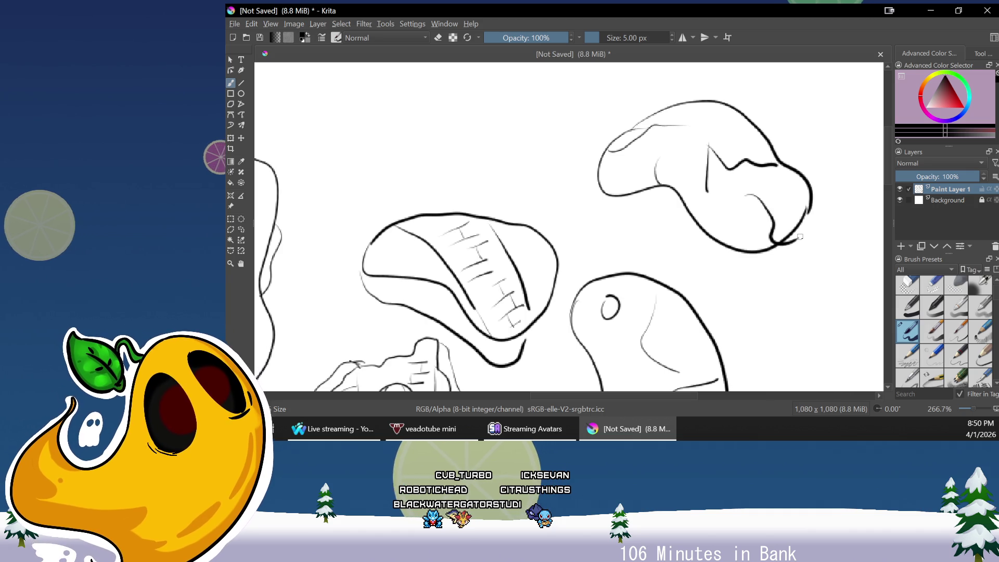
left_click_drag(749, 197, 800, 236)
scroll(704, 230, "down", 5)
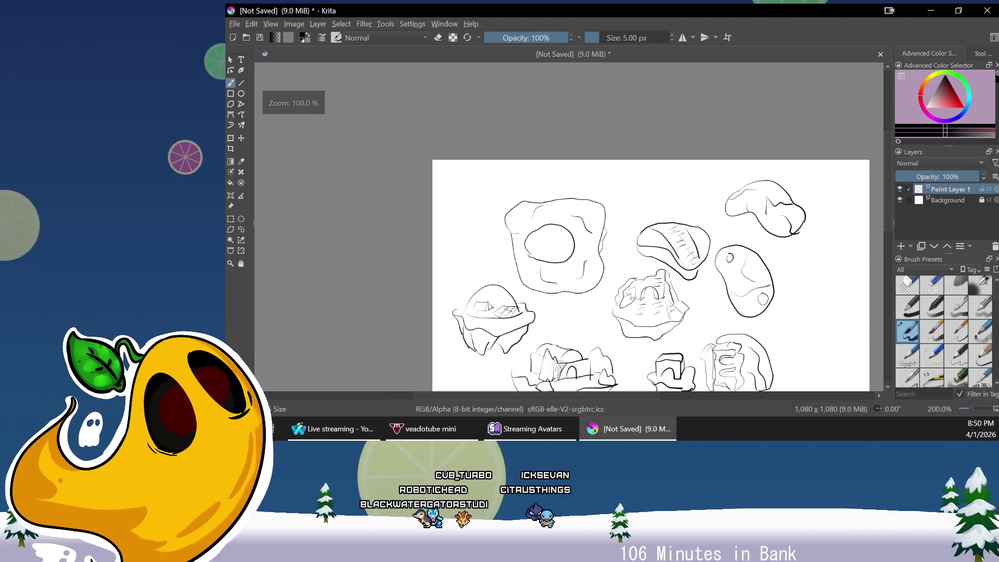
Add edge lines to the angular right rock, erase its lower-edge strokes, and draw block lines
left_click_drag(704, 230, 705, 221)
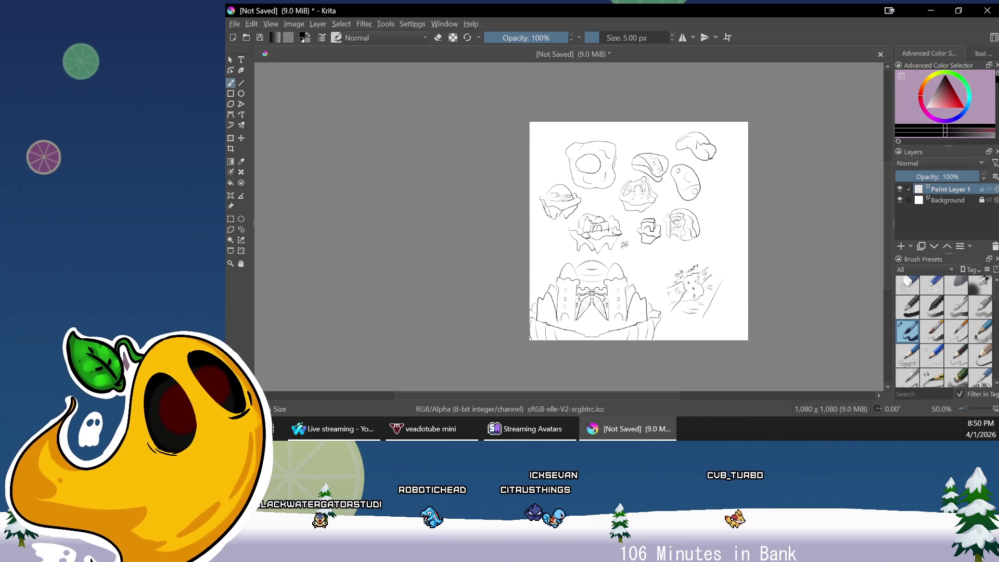
scroll(682, 176, "up", 4, "ctrl")
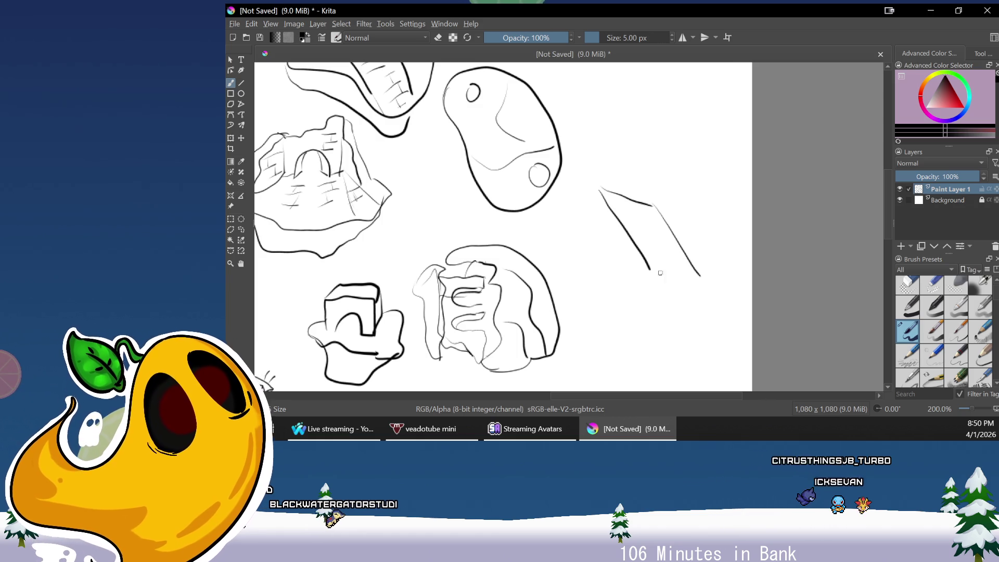
left_click_drag(604, 191, 652, 146)
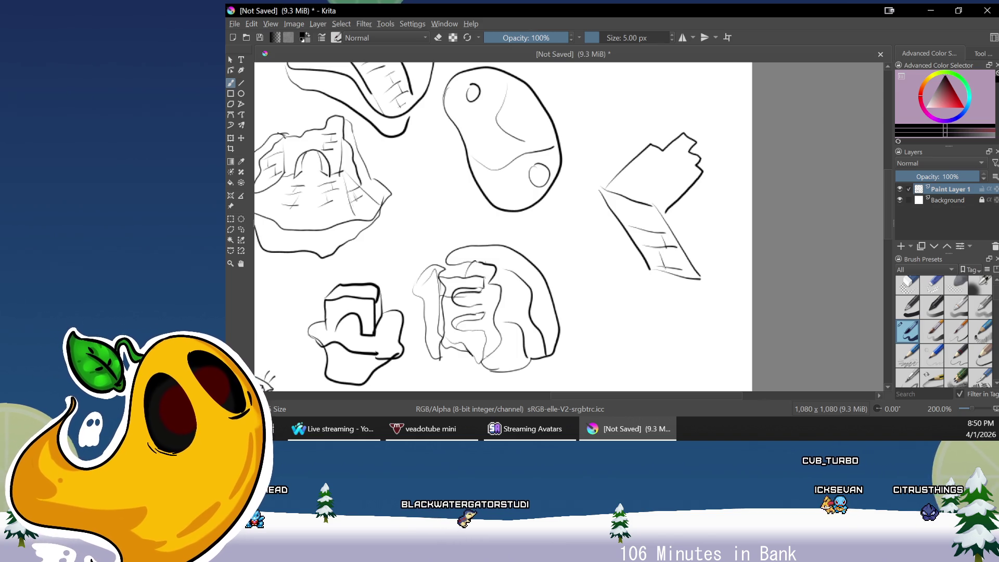
left_click_drag(603, 212, 624, 229)
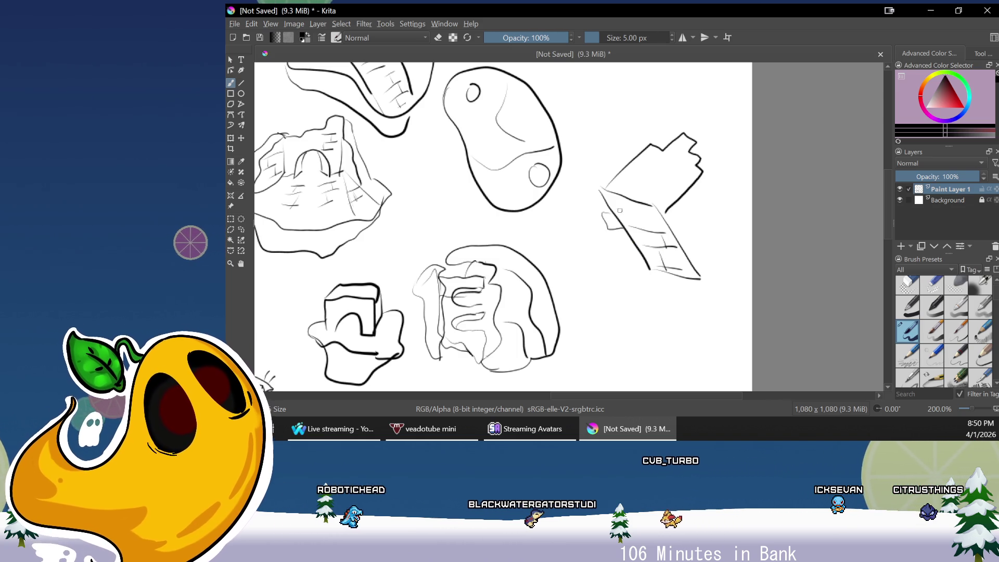
left_click(438, 38)
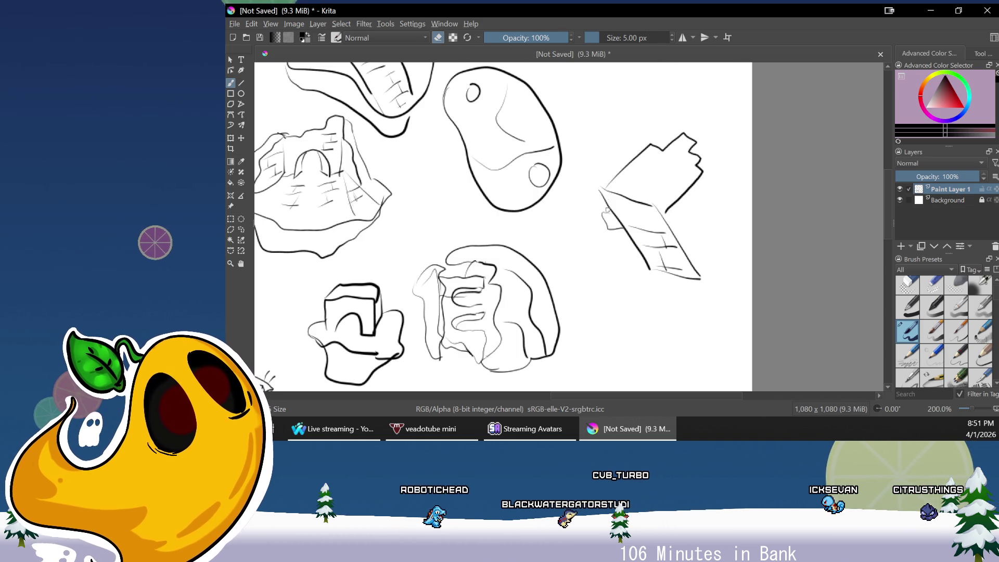
left_click_drag(623, 224, 683, 251)
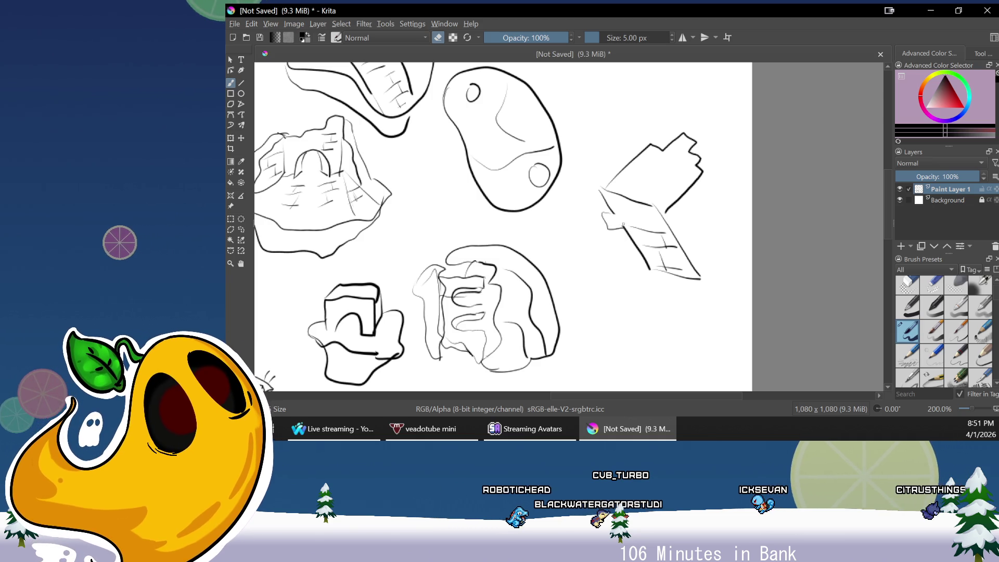
key("e")
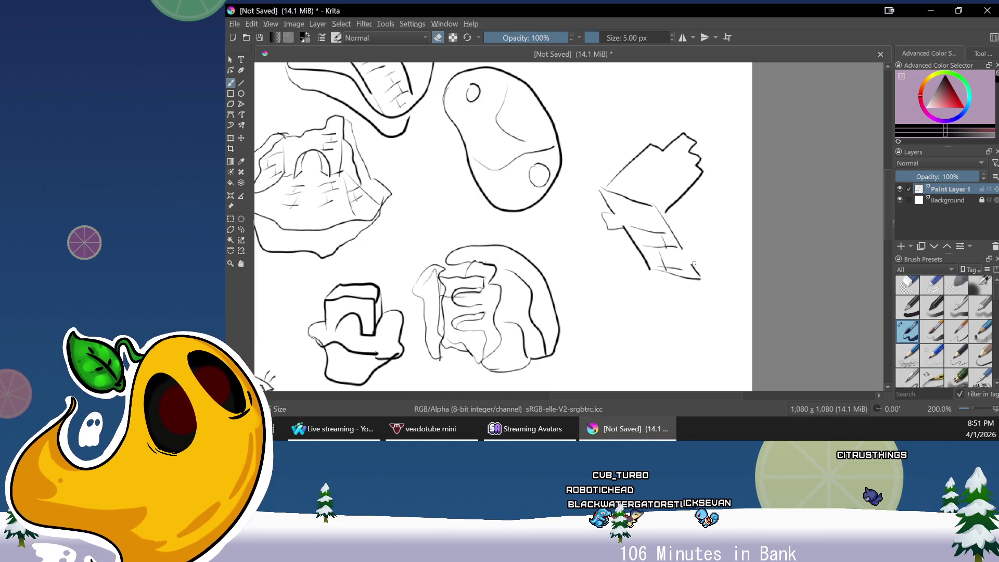
mouse_move(671, 214)
left_mouse_down()
mouse_move(684, 242)
mouse_move(685, 233)
left_mouse_up()
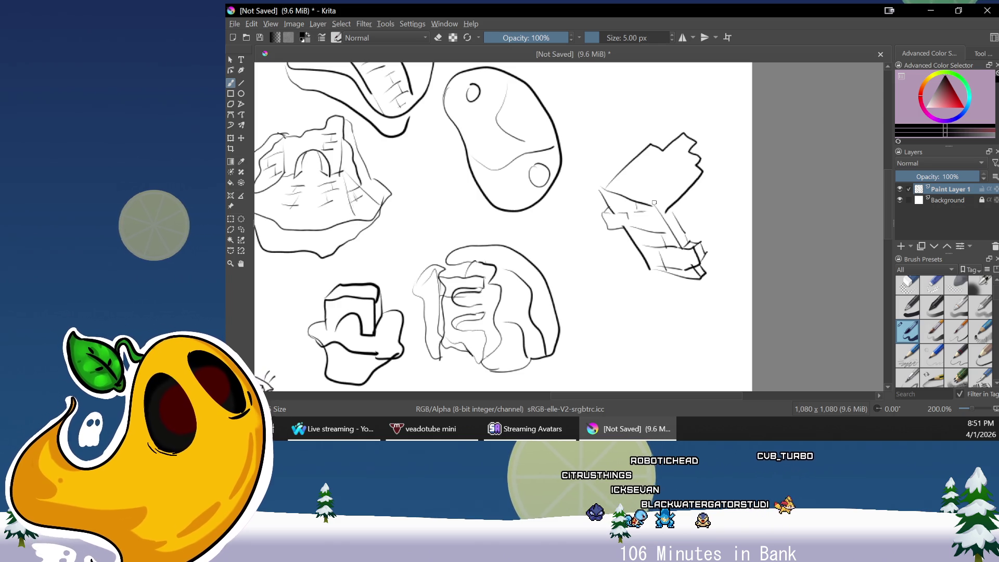
left_click_drag(682, 156, 637, 177)
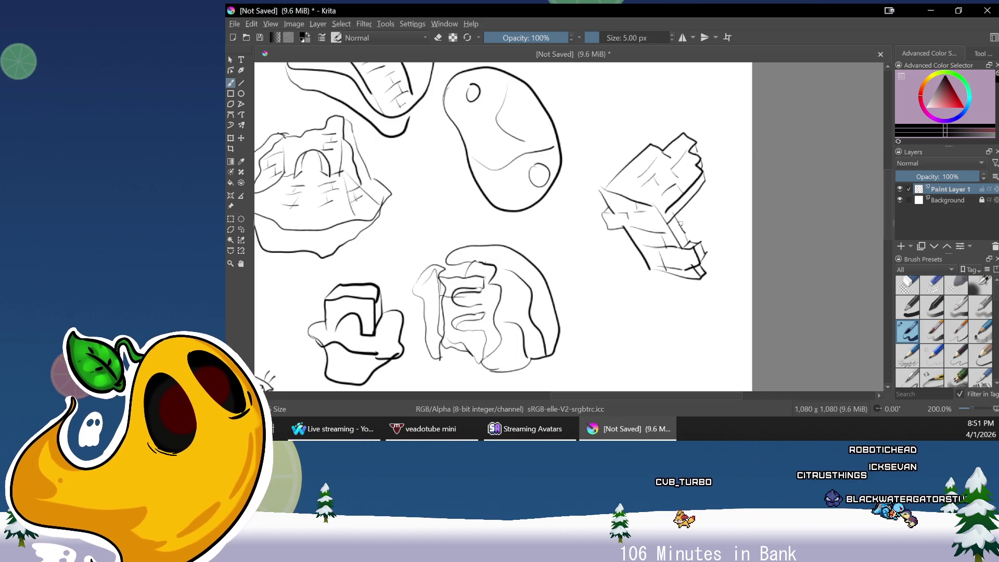
scroll(698, 235, "down", 4)
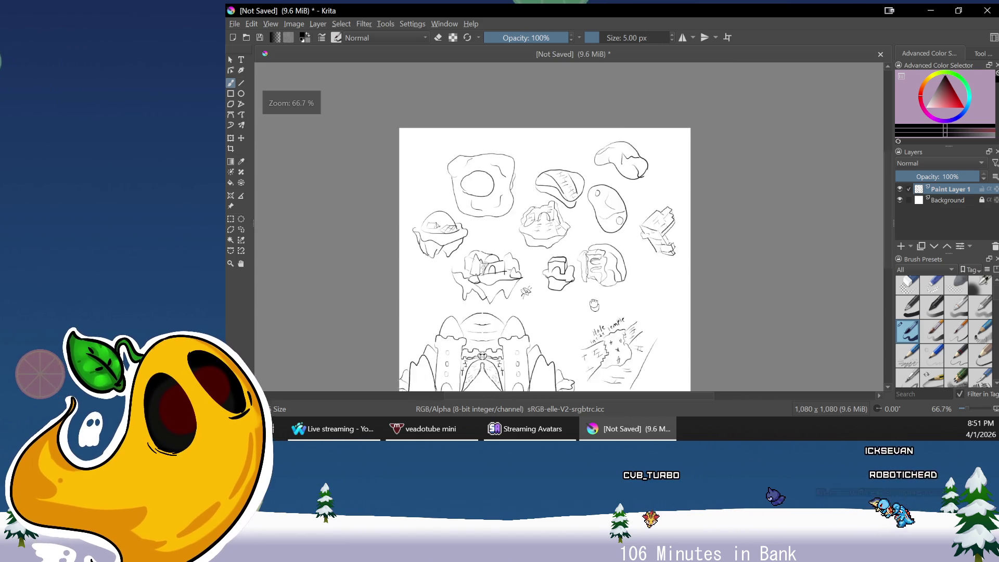
Start a save, cancel it, and browse the recent files list without choosing one
left_click_drag(630, 271, 642, 264)
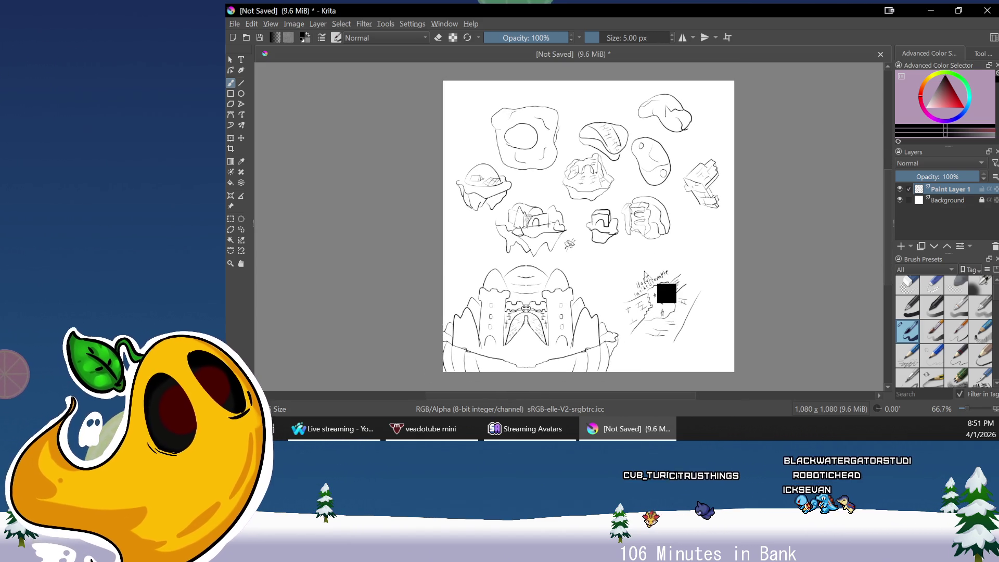
key("ctrl+s")
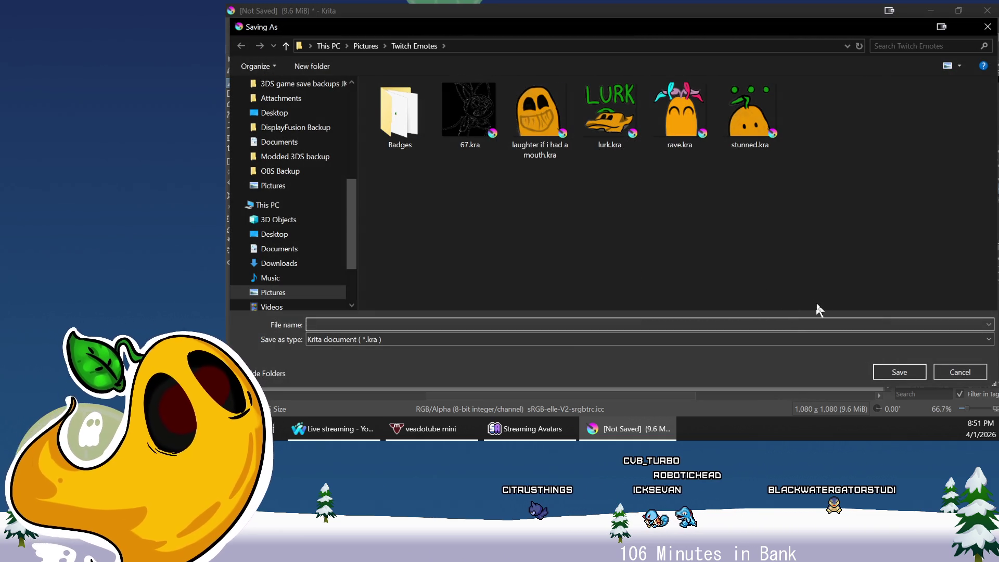
left_click(946, 367)
left_click(234, 23)
mouse_move(262, 63)
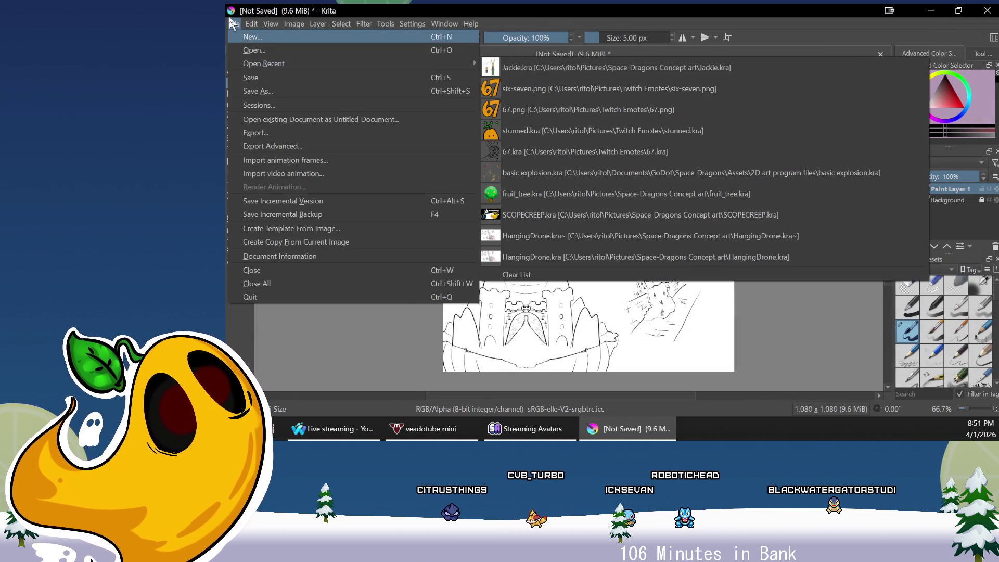
left_click(230, 21)
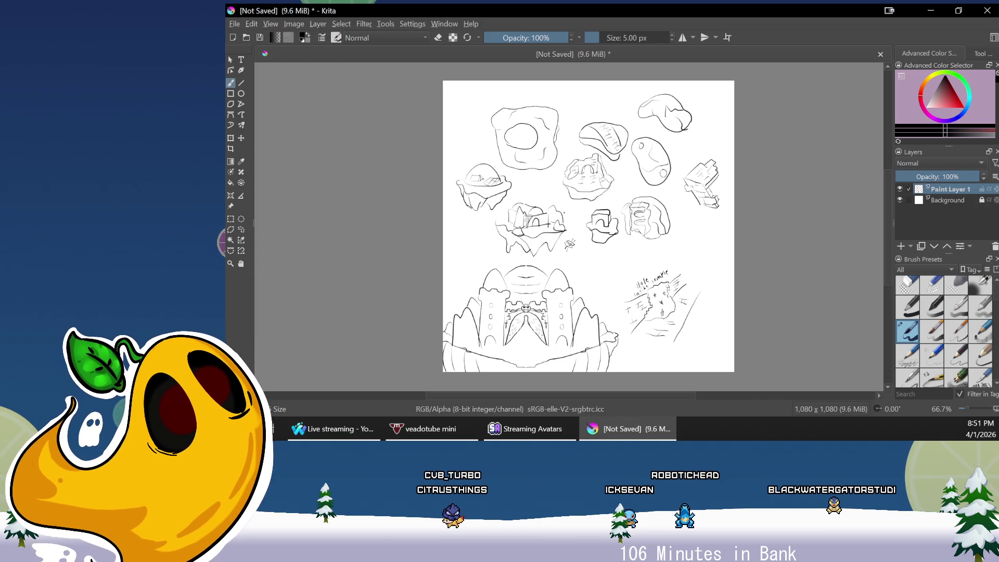
Save the drawing as 'orbital temple' in the Space-Dragons Concept art folder
key("ctrl+s")
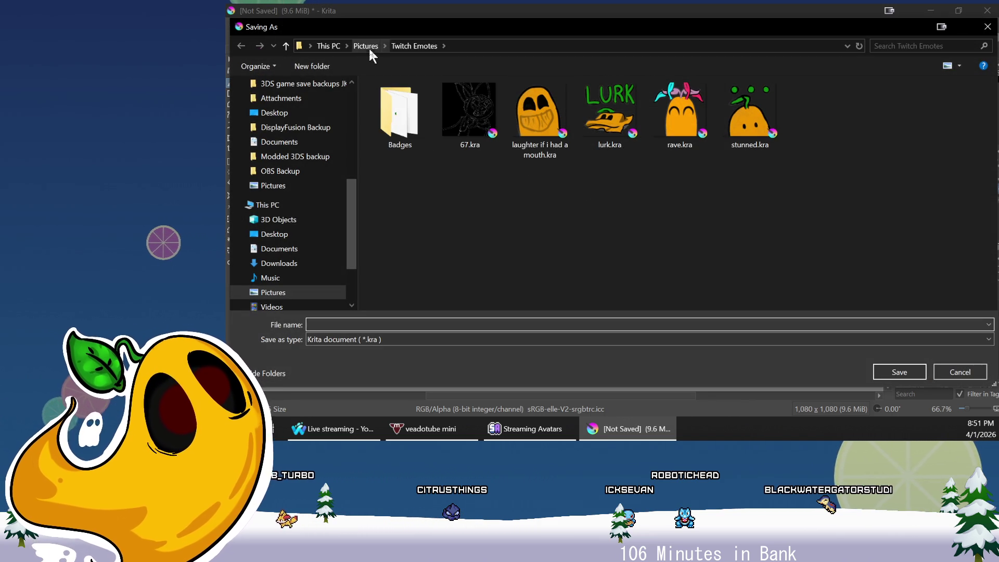
scroll(346, 208, "up", 5)
scroll(339, 239, "down", 1)
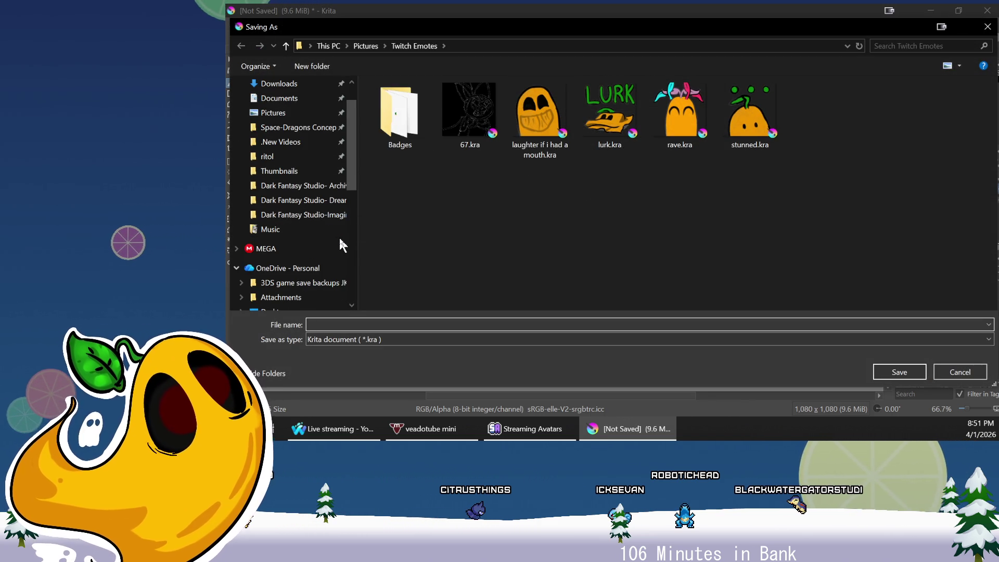
left_click(314, 127)
left_click(588, 340)
left_click(588, 339)
left_click(604, 324)
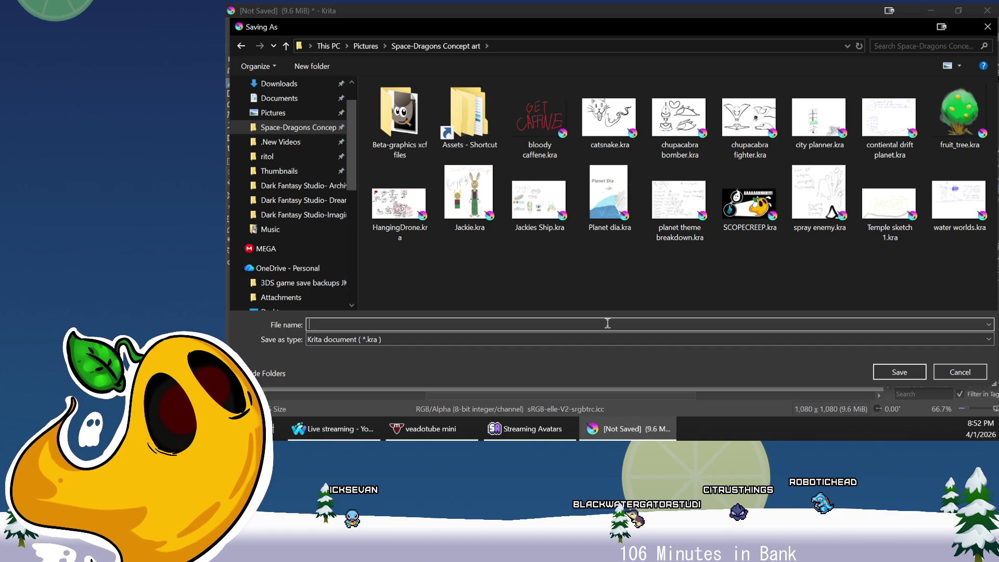
type("orbital temple")
key("Return")
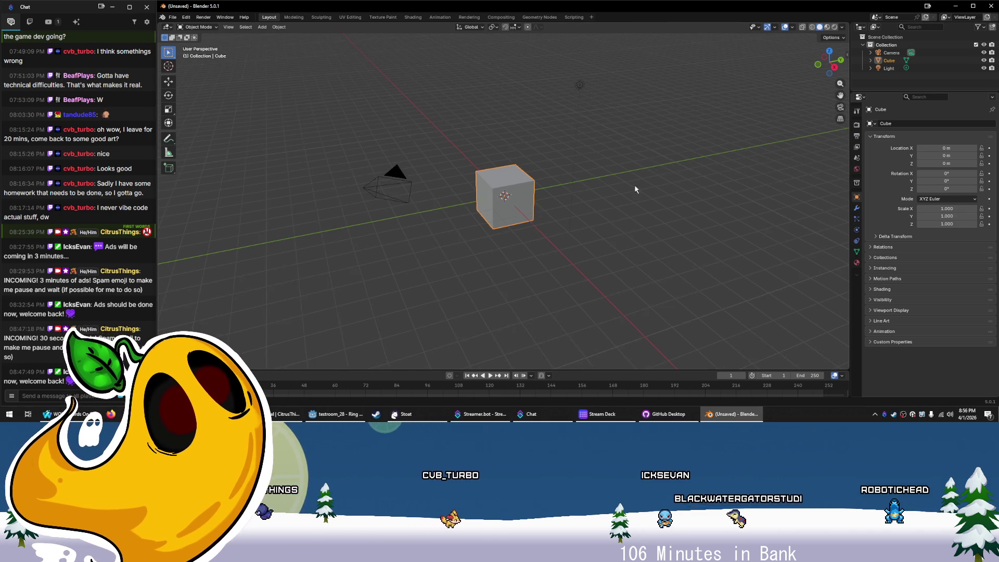
Round the default cube with a Subdivision Surface modifier from the Modifiers tab
scroll(599, 229, "down", 4)
mouse_move(653, 243)
left_mouse_down()
mouse_move(643, 214)
mouse_move(658, 239)
mouse_move(563, 221)
mouse_move(550, 238)
left_mouse_up()
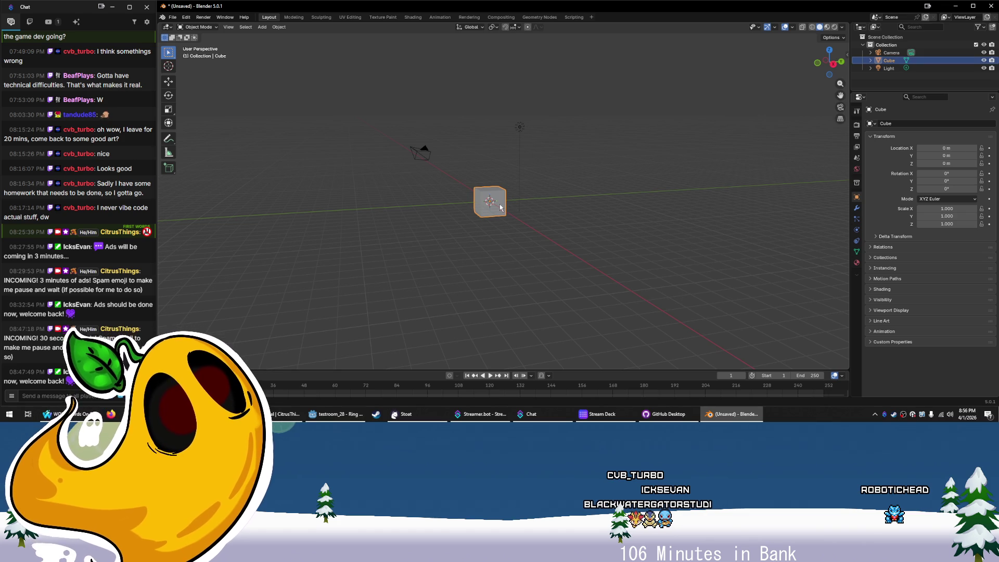
left_click_drag(522, 246, 513, 247)
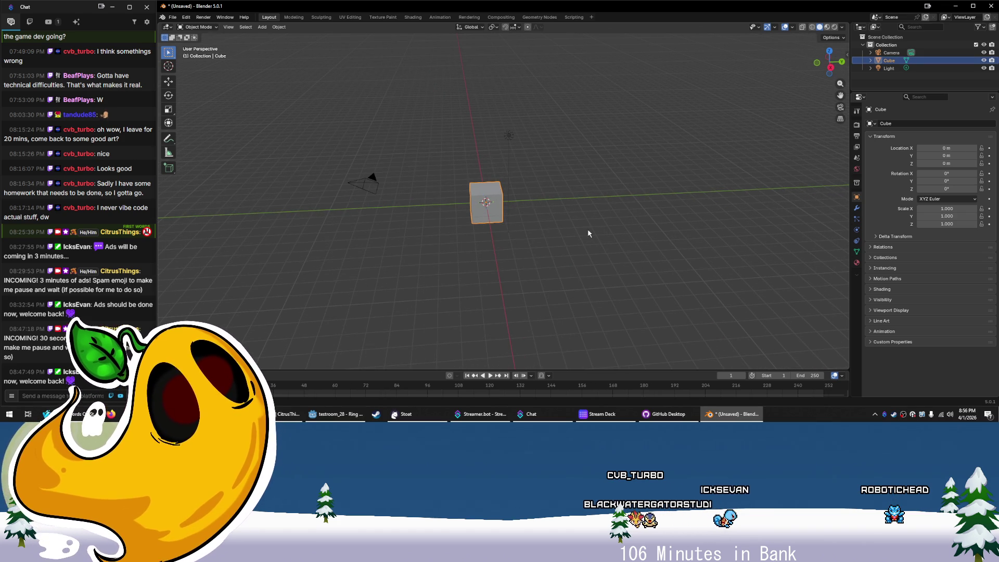
left_click(857, 208)
left_click(914, 124)
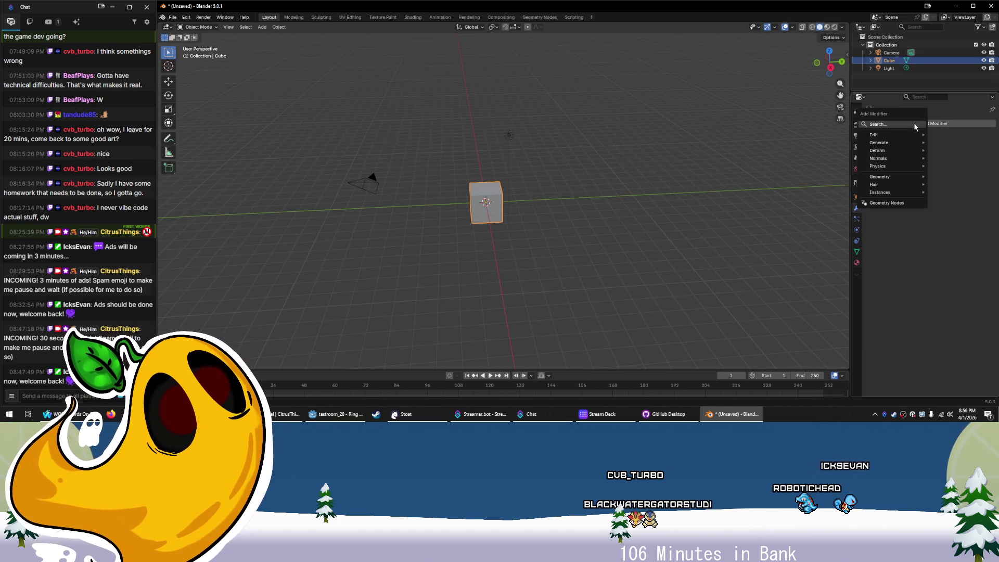
key("space")
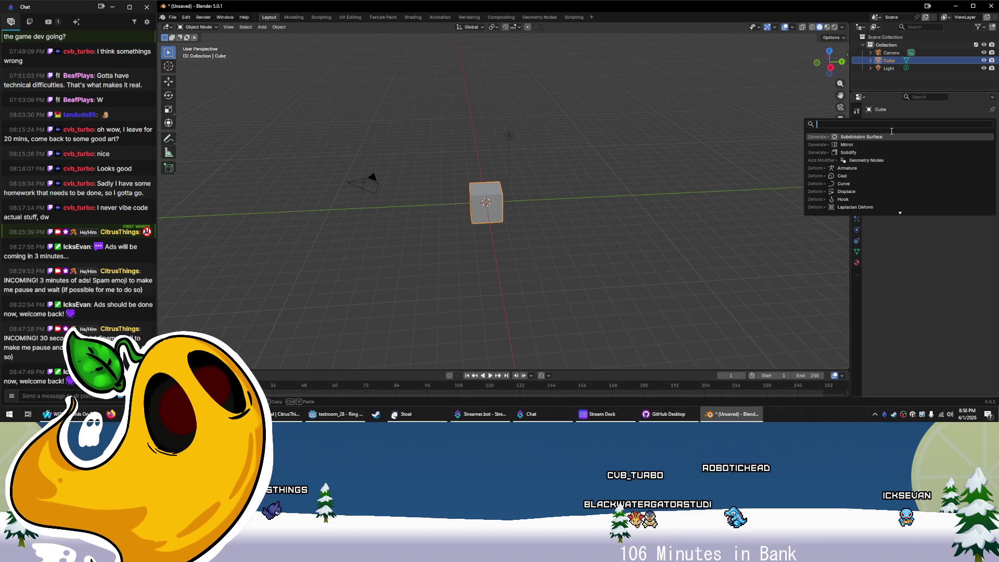
key("Return")
mouse_move(589, 210)
left_mouse_down()
mouse_move(550, 229)
mouse_move(628, 192)
left_mouse_up()
scroll(629, 193, "down", 3)
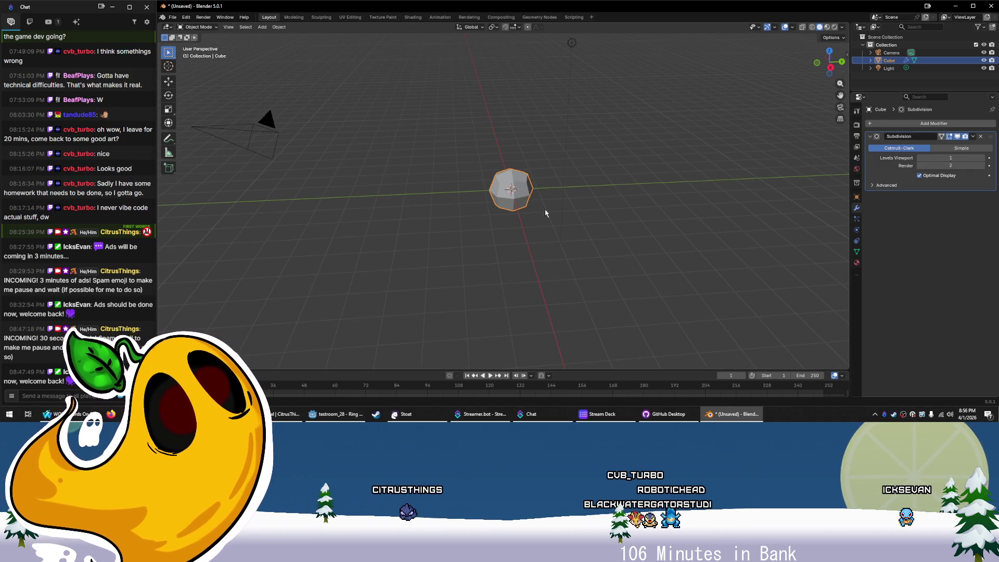
mouse_move(537, 217)
left_mouse_down()
mouse_move(526, 217)
mouse_move(568, 193)
mouse_move(562, 241)
mouse_move(546, 245)
mouse_move(565, 240)
left_mouse_up()
scroll(577, 213, "up", 3)
scroll(604, 231, "down", 4)
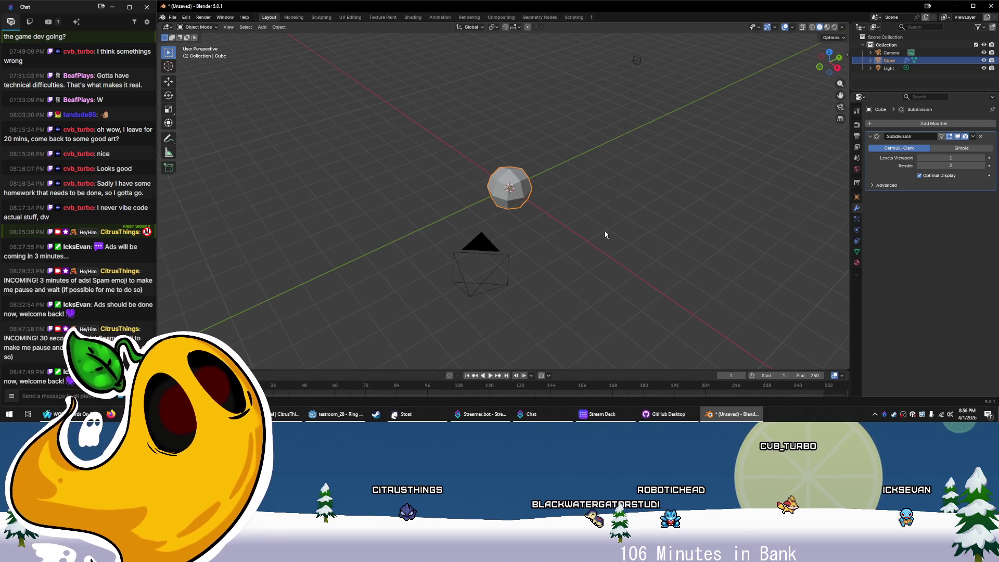
key("Tab")
left_click_drag(536, 212, 544, 207)
scroll(544, 207, "down", 2)
key("3")
left_click(540, 211)
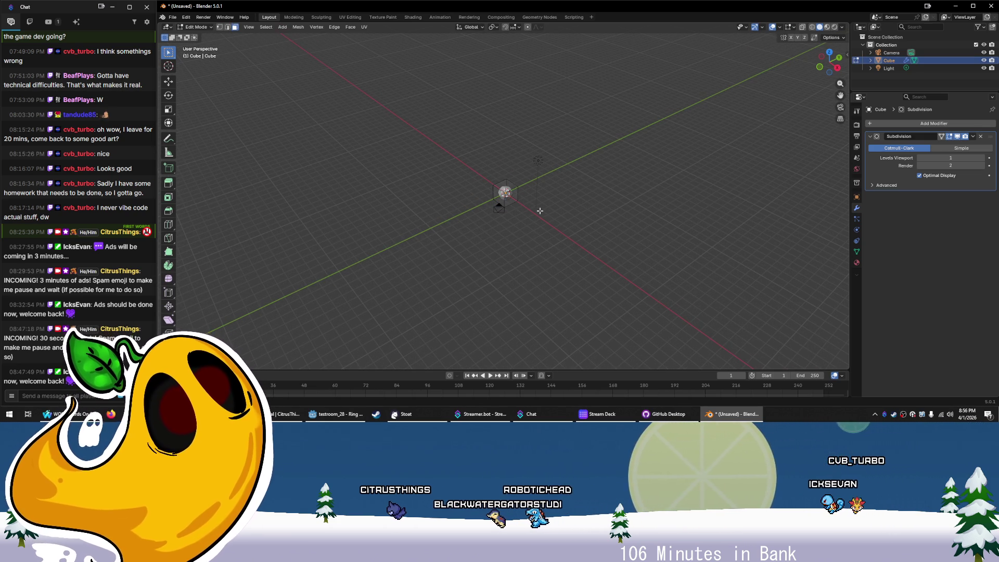
left_click(512, 198)
key("e")
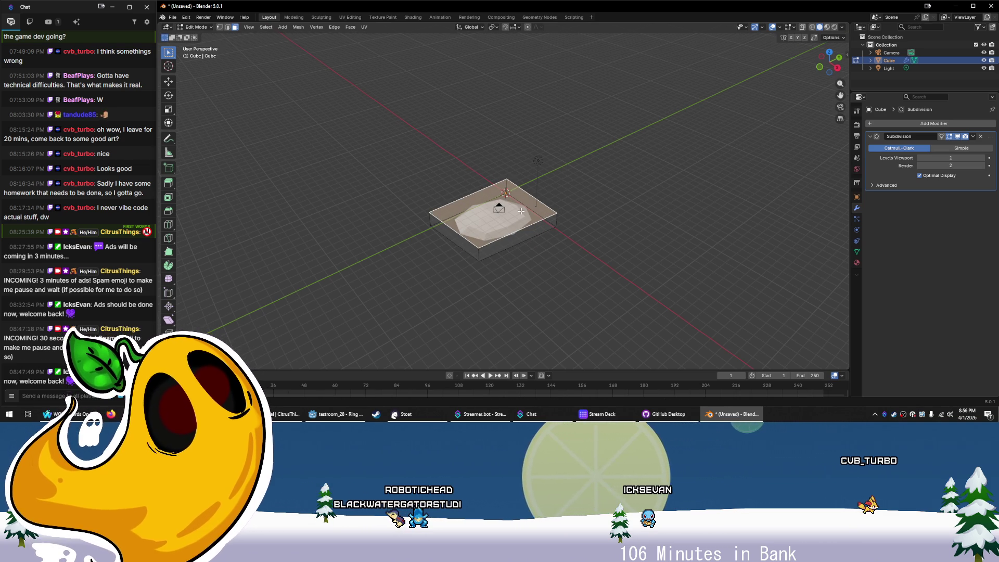
key("e")
left_click(525, 183)
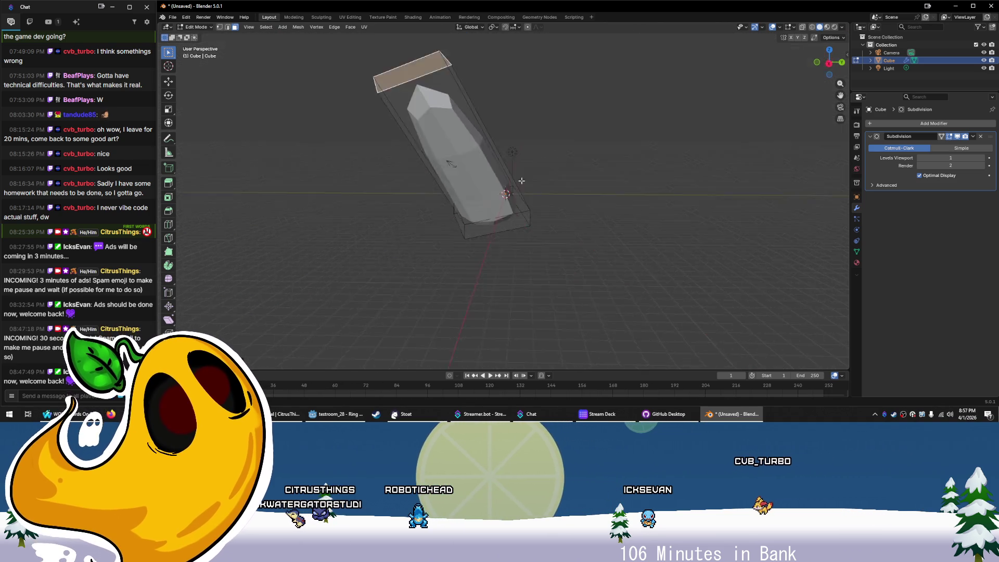
key("e")
left_click_drag(533, 225, 511, 175)
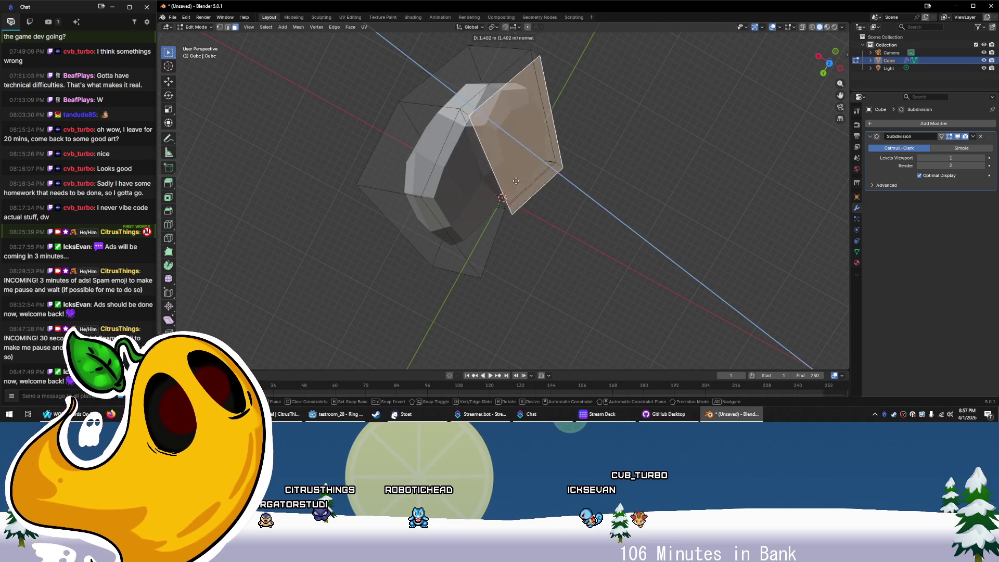
left_click(481, 261)
left_click_drag(481, 261, 433, 209)
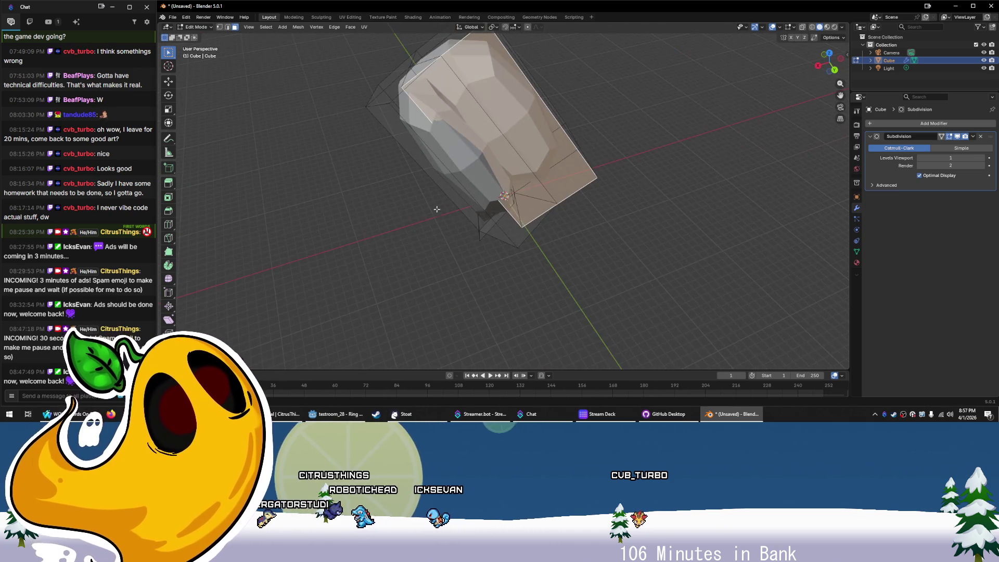
left_click_drag(519, 223, 528, 202)
left_click_drag(612, 220, 582, 28)
mouse_move(603, 142)
left_mouse_down()
mouse_move(613, 179)
mouse_move(573, 170)
mouse_move(814, 84)
left_mouse_up()
left_click(832, 54)
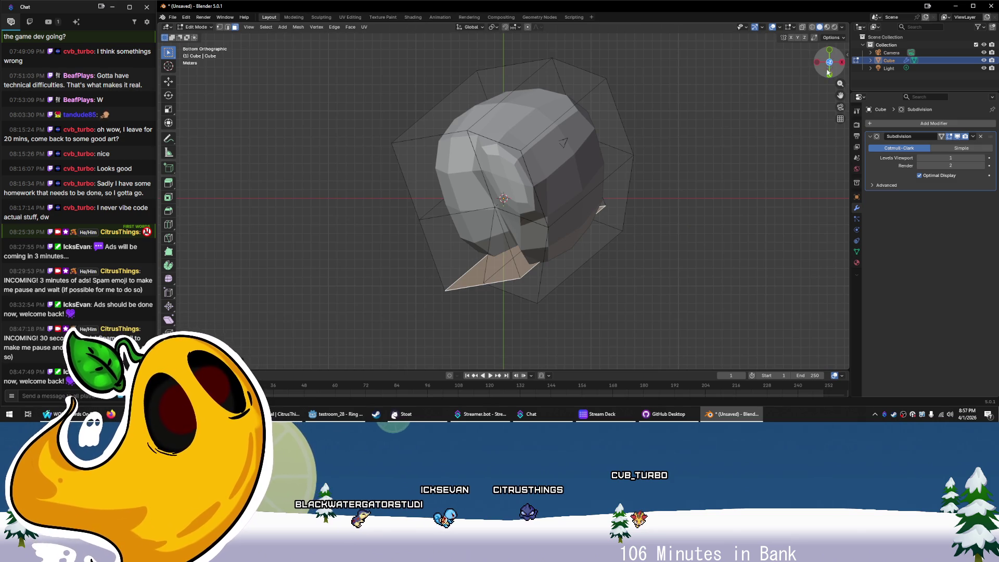
key("KP_0")
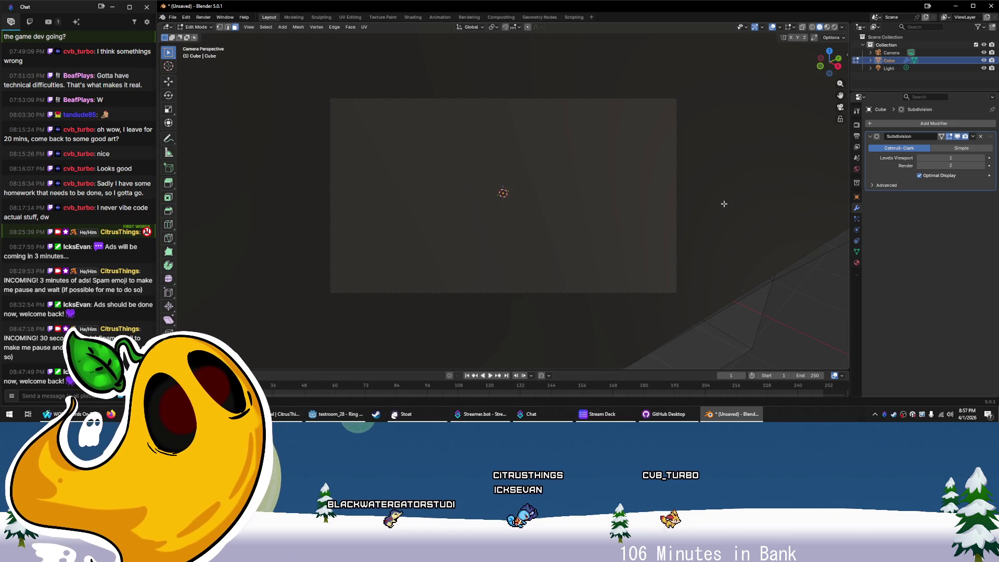
scroll(691, 209, "down", 2)
key("KP_0")
Move and rotate the selected end face, then raise it along Z
mouse_move(663, 203)
left_mouse_down()
mouse_move(567, 169)
mouse_move(716, 176)
mouse_move(553, 159)
mouse_move(539, 115)
left_mouse_up()
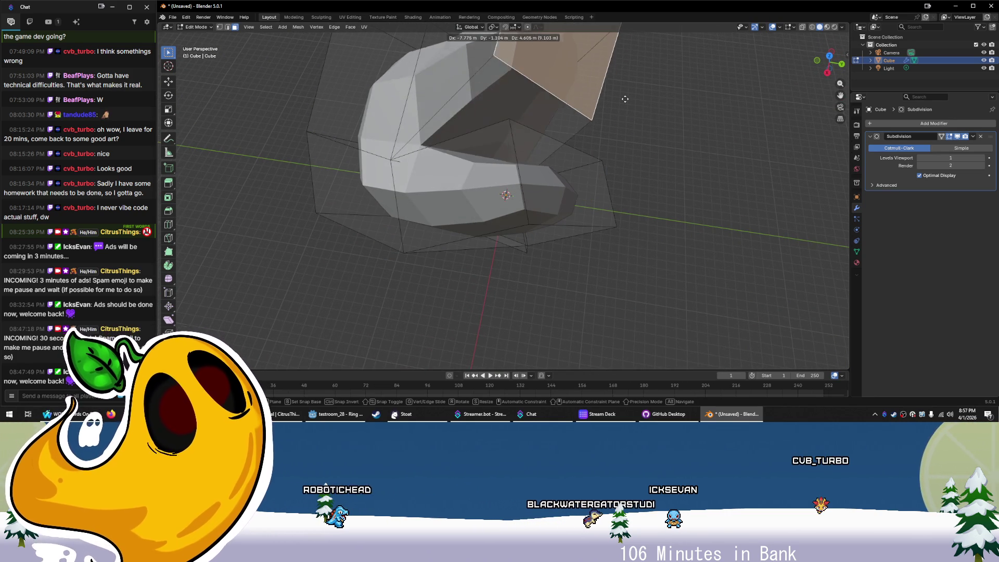
mouse_move(439, 159)
left_mouse_down()
mouse_move(500, 197)
mouse_move(404, 239)
mouse_move(472, 217)
mouse_move(483, 209)
mouse_move(460, 214)
mouse_move(482, 188)
mouse_move(515, 206)
mouse_move(473, 222)
left_mouse_up()
key("g")
left_click(470, 222)
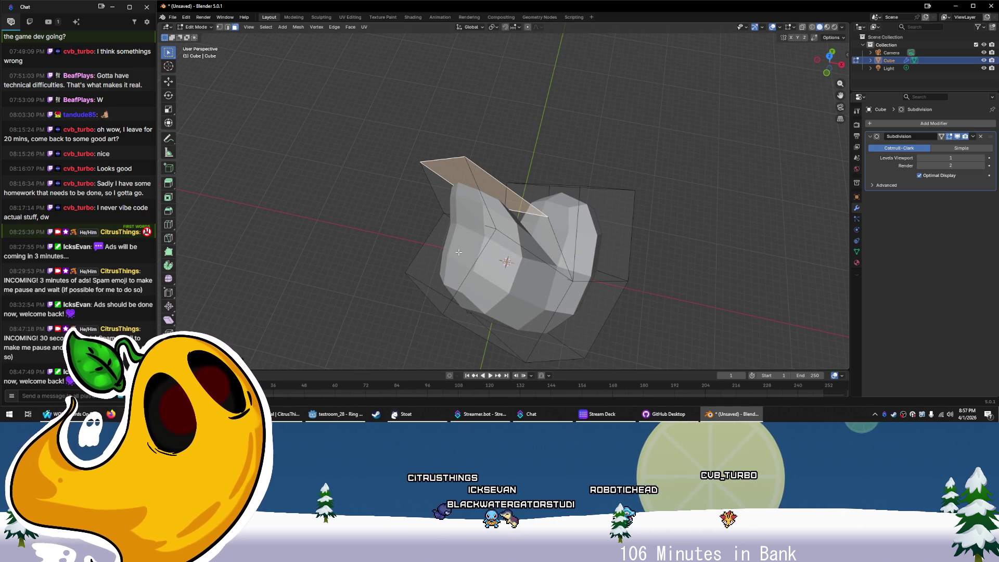
key("r")
left_click(469, 245)
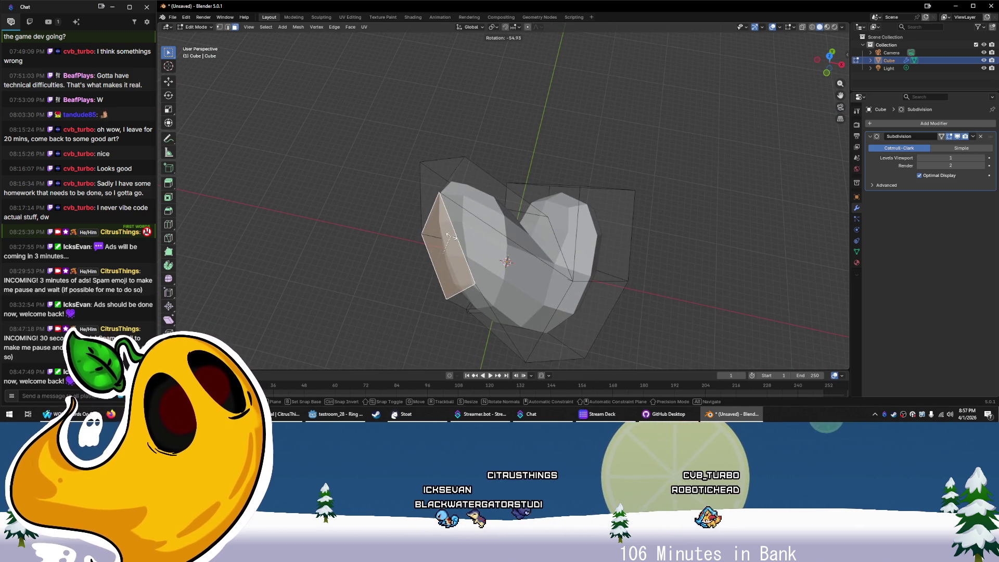
left_click_drag(469, 245, 483, 155)
key("g")
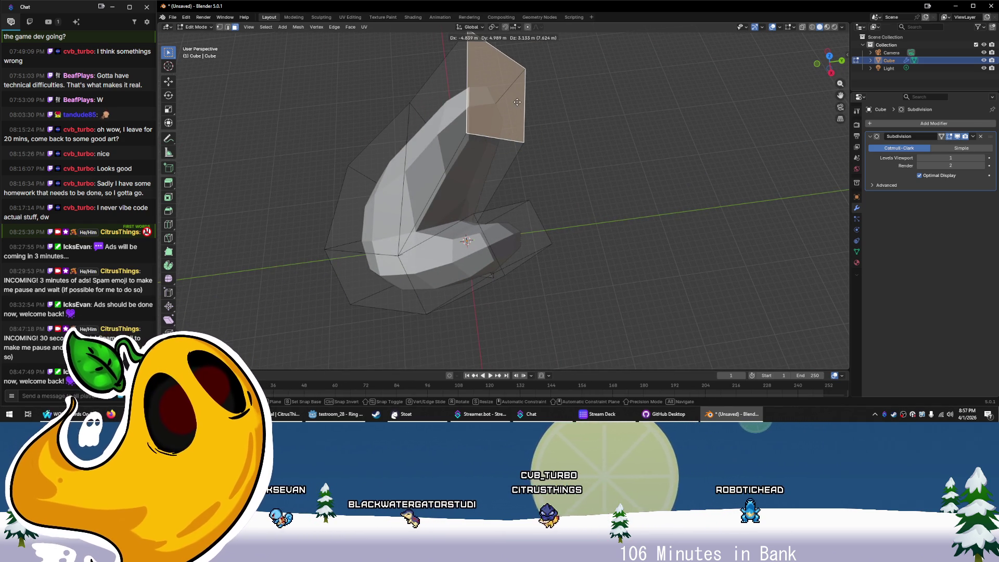
key("z")
key("z")
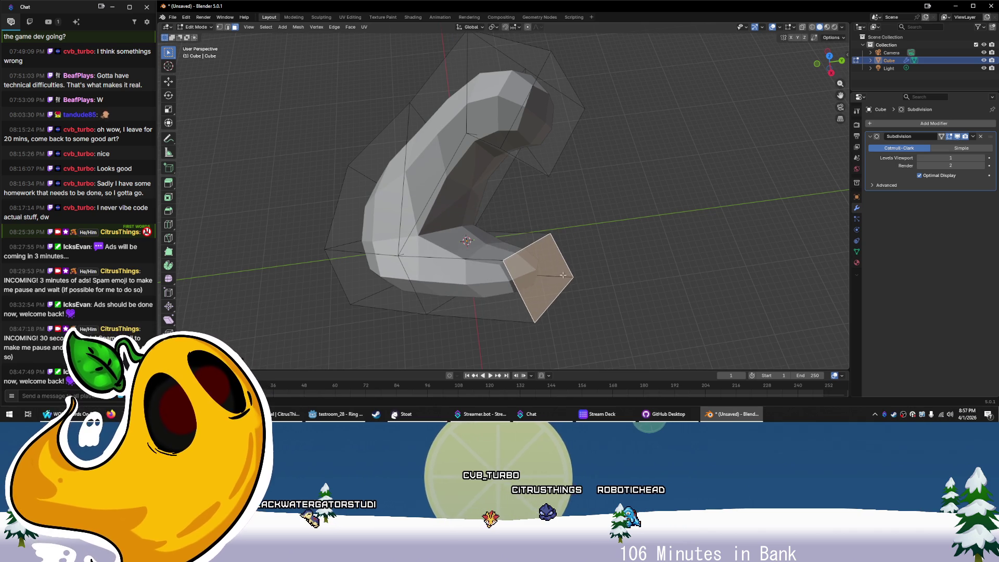
left_click(565, 281)
Raise the face further along Z and extrude it twice to curl the arm toward its base
right_click(610, 227)
key("Escape")
key("g")
key("z")
left_click(577, 189)
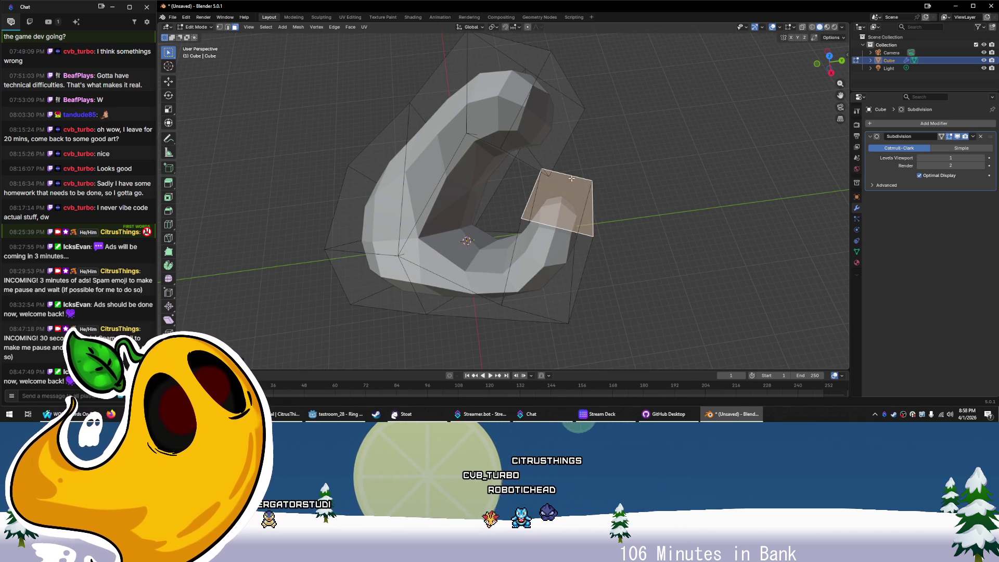
mouse_move(586, 192)
left_mouse_down()
mouse_move(526, 217)
mouse_move(546, 228)
left_mouse_up()
key("e")
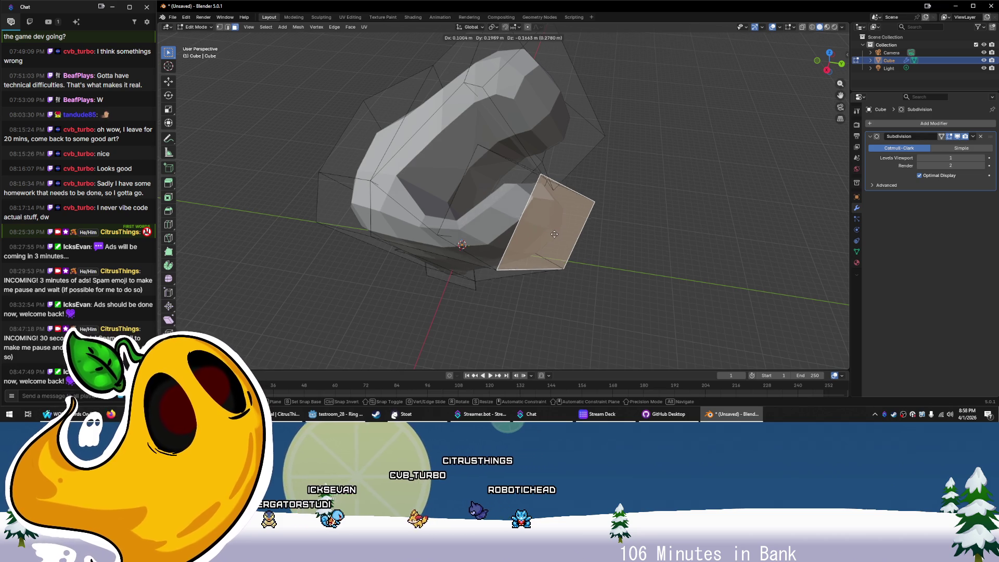
left_click_drag(622, 263, 547, 259)
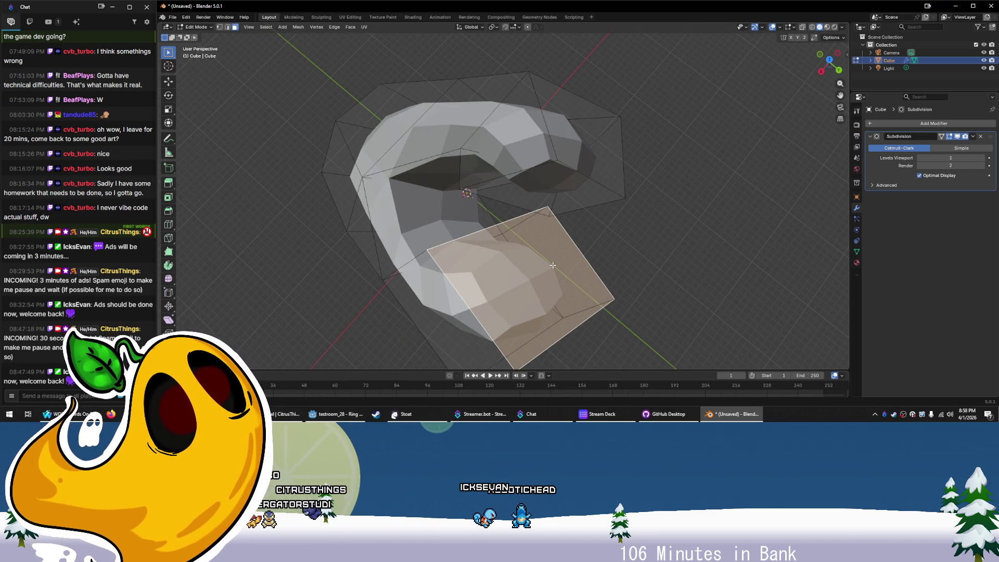
key("e")
left_click(557, 219)
left_click_drag(557, 219, 542, 192)
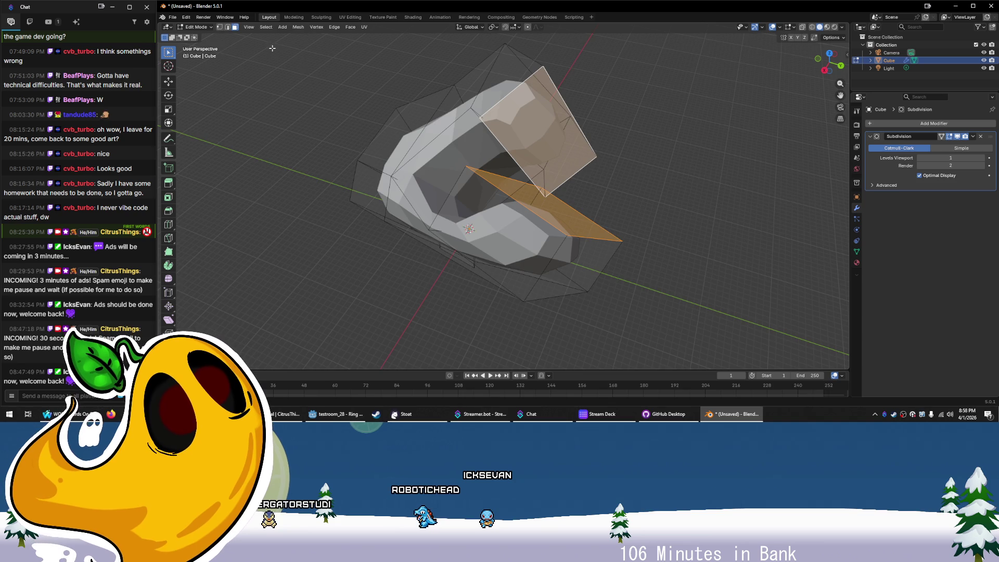
Thicken the selected end face with Solidify Faces
left_click(332, 28)
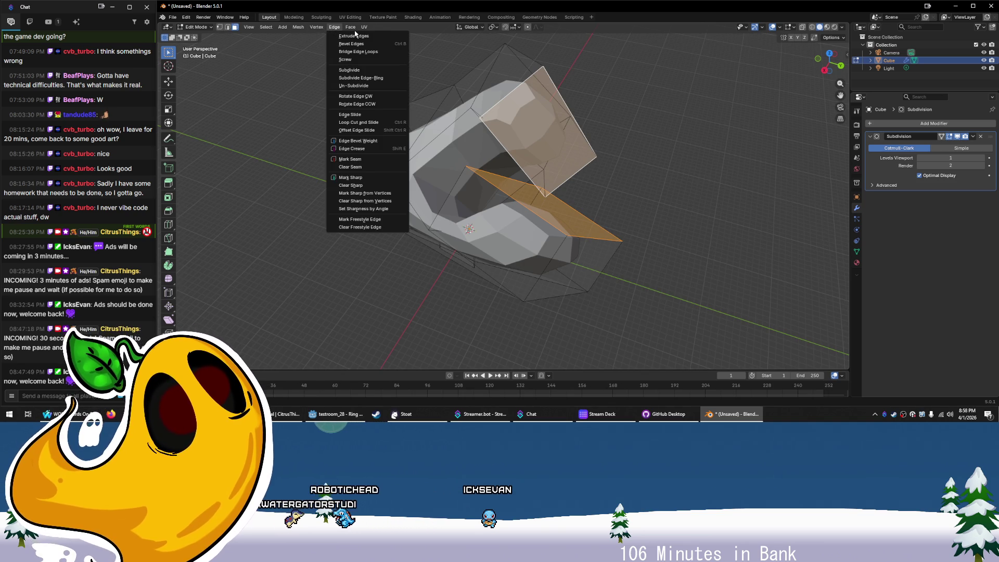
mouse_move(350, 27)
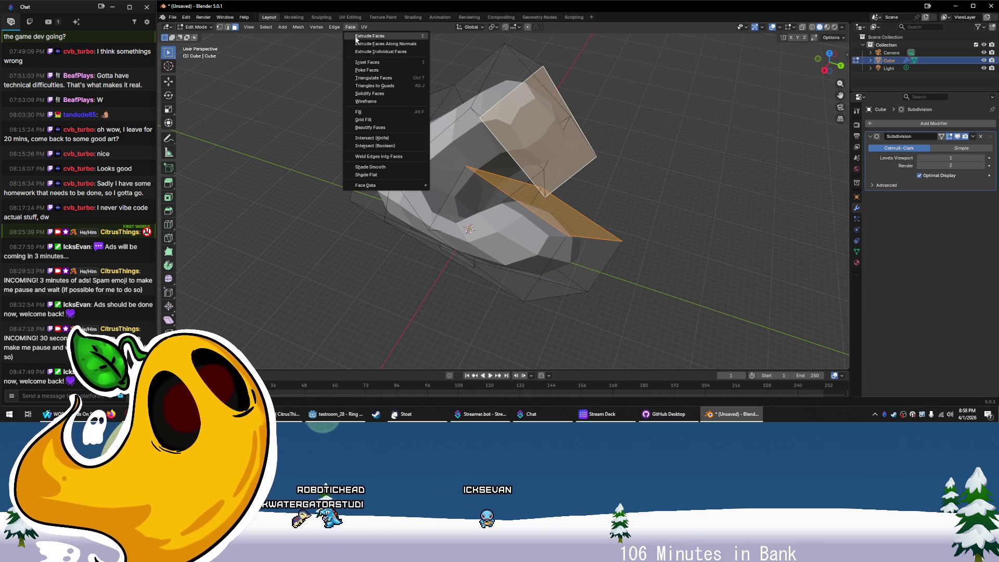
left_click(391, 95)
mouse_move(392, 94)
left_mouse_down()
mouse_move(430, 107)
mouse_move(373, 59)
left_mouse_up()
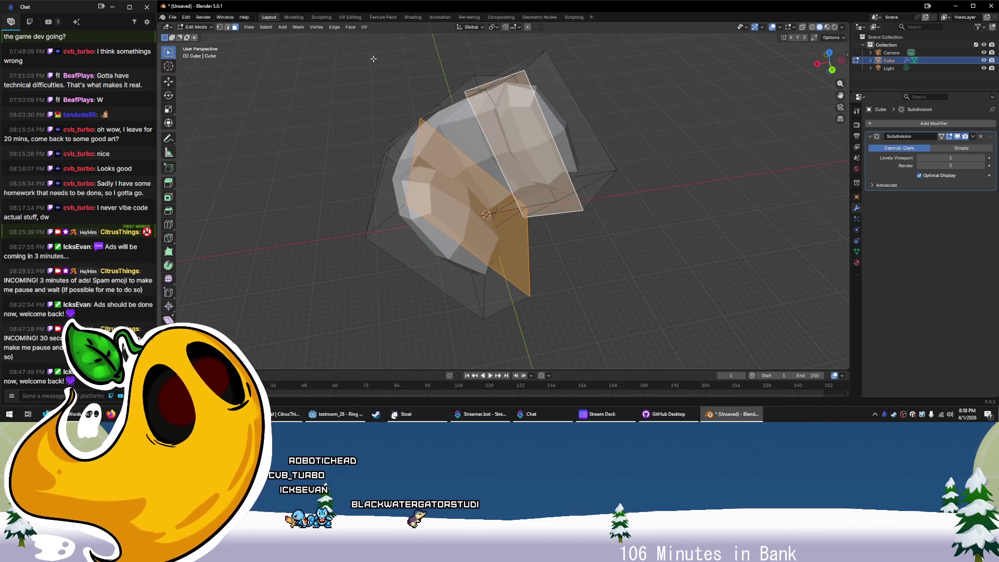
Join the two ends with Bridge Edge Loops to close the rock ring
left_click(334, 27)
mouse_move(350, 27)
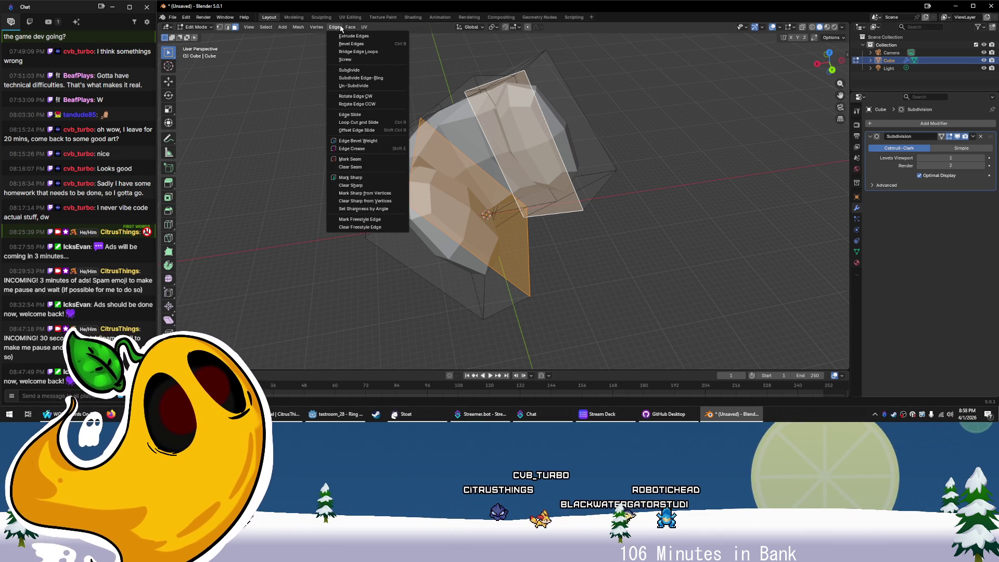
left_click(358, 52)
left_click_drag(442, 133, 515, 122)
mouse_move(580, 148)
left_mouse_down()
mouse_move(647, 238)
mouse_move(607, 205)
left_mouse_up()
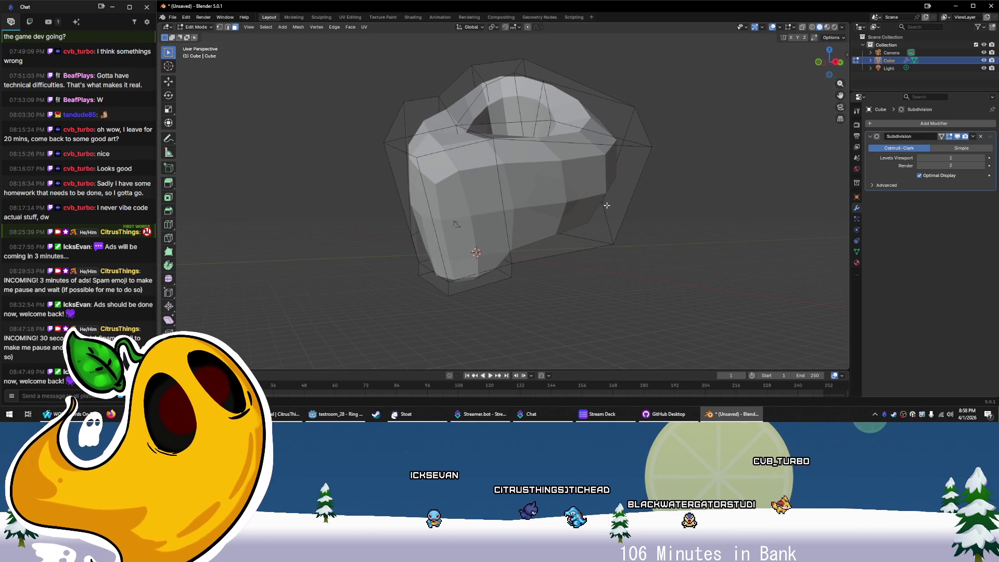
Add a loop cut around the ring and scale it up so it bulges outward
key("ctrl+r")
key("Escape")
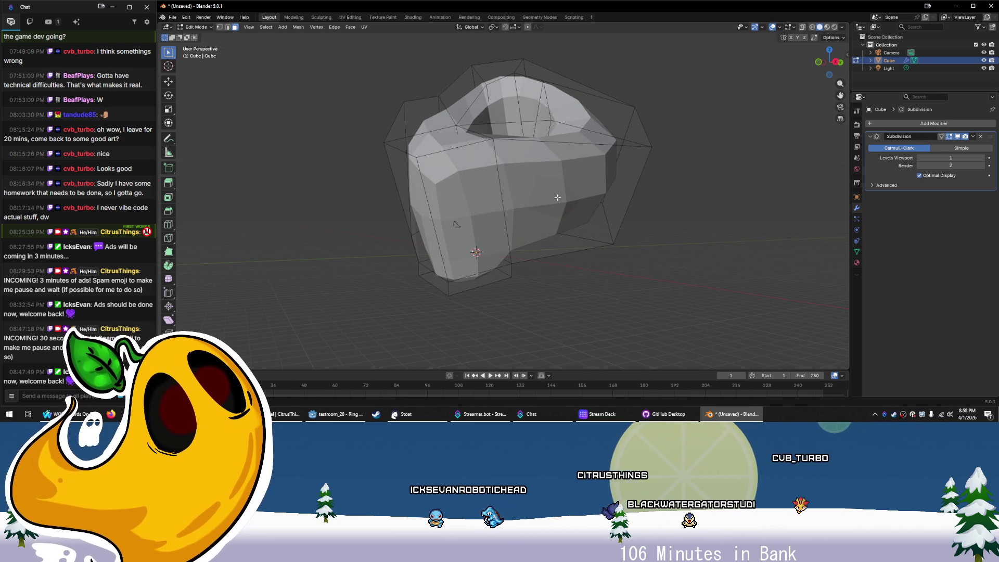
key("ctrl+r")
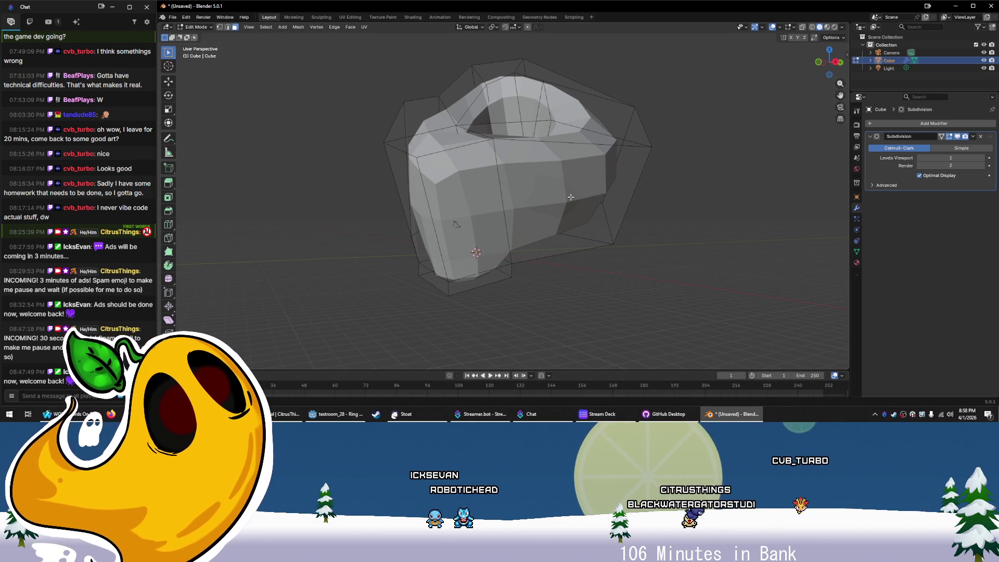
scroll(565, 196, "up", 6)
scroll(627, 186, "down", 4)
key("ctrl+r")
left_click(529, 211)
scroll(628, 205, "down", 4)
key("s")
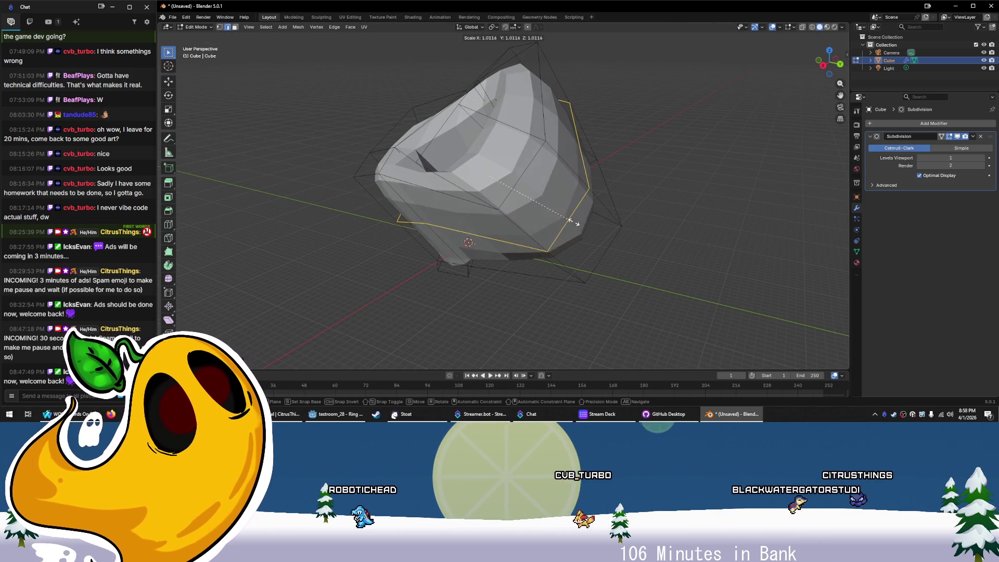
left_click(616, 239)
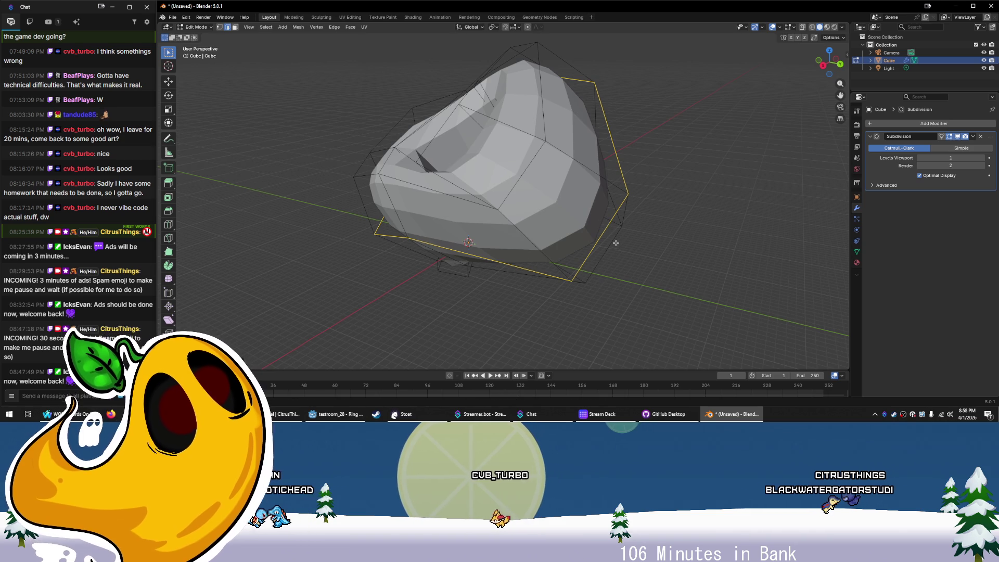
Move an edge to reshape the ring, then inspect the hole from several angles
key("g")
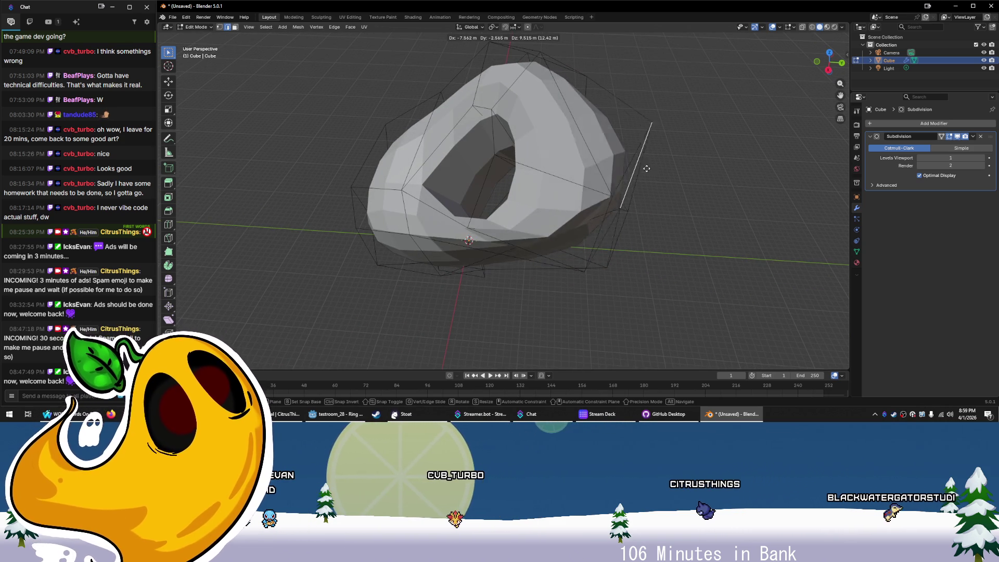
left_click(676, 198)
mouse_move(676, 198)
left_mouse_down()
mouse_move(657, 279)
mouse_move(580, 227)
left_mouse_up()
mouse_move(545, 194)
left_mouse_down()
mouse_move(626, 296)
mouse_move(608, 274)
left_mouse_up()
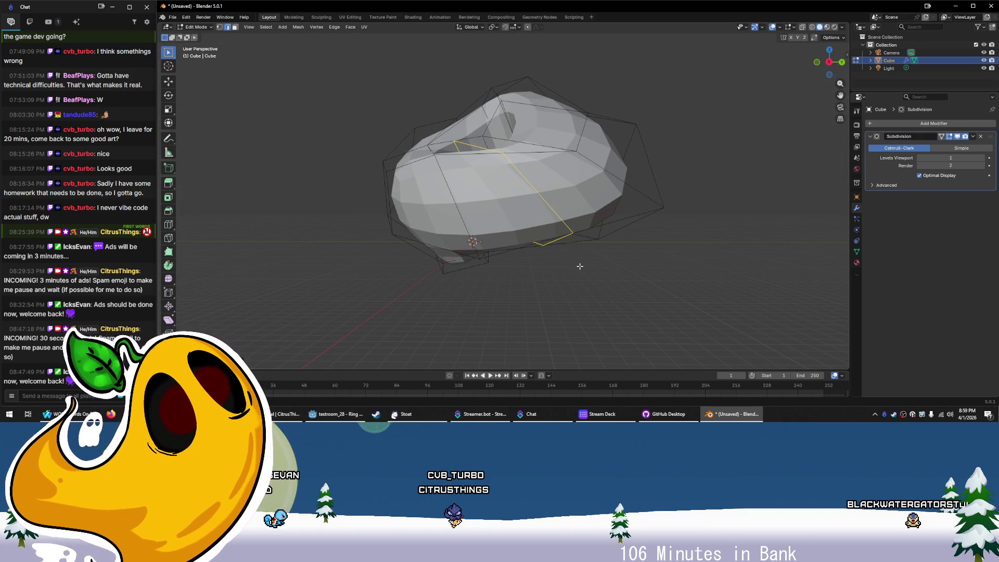
mouse_move(523, 245)
left_mouse_down()
mouse_move(562, 281)
mouse_move(577, 250)
left_mouse_up()
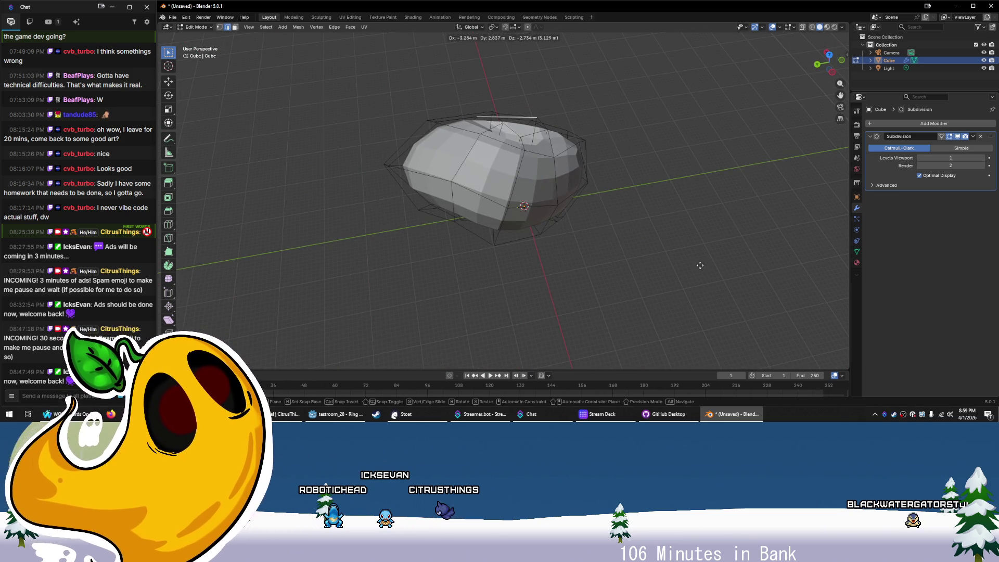
mouse_move(706, 268)
left_mouse_down()
mouse_move(679, 213)
mouse_move(598, 197)
mouse_move(521, 205)
left_mouse_up()
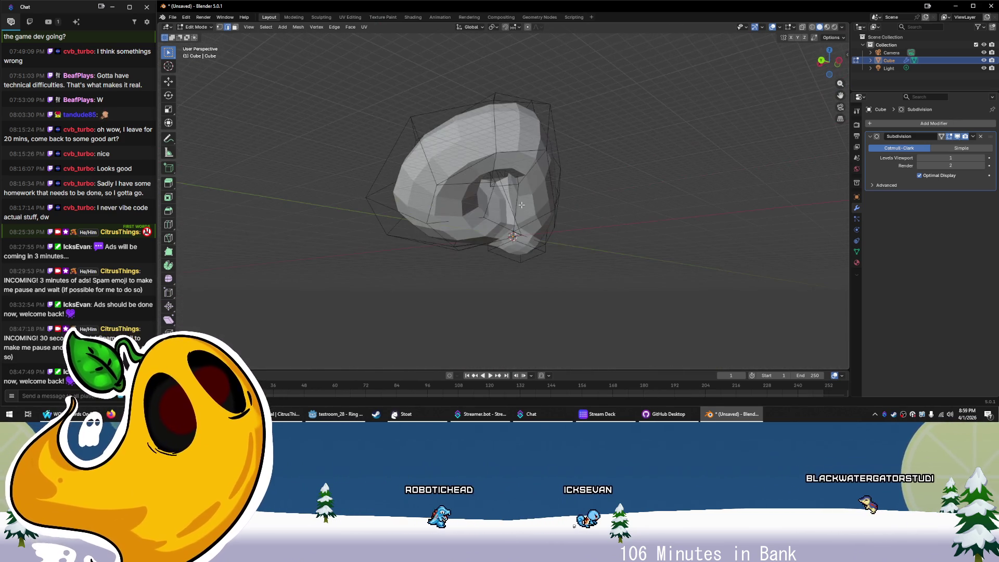
In face select mode, extrude four faces of the rock ring inward along their normals
left_click_drag(598, 274, 593, 254)
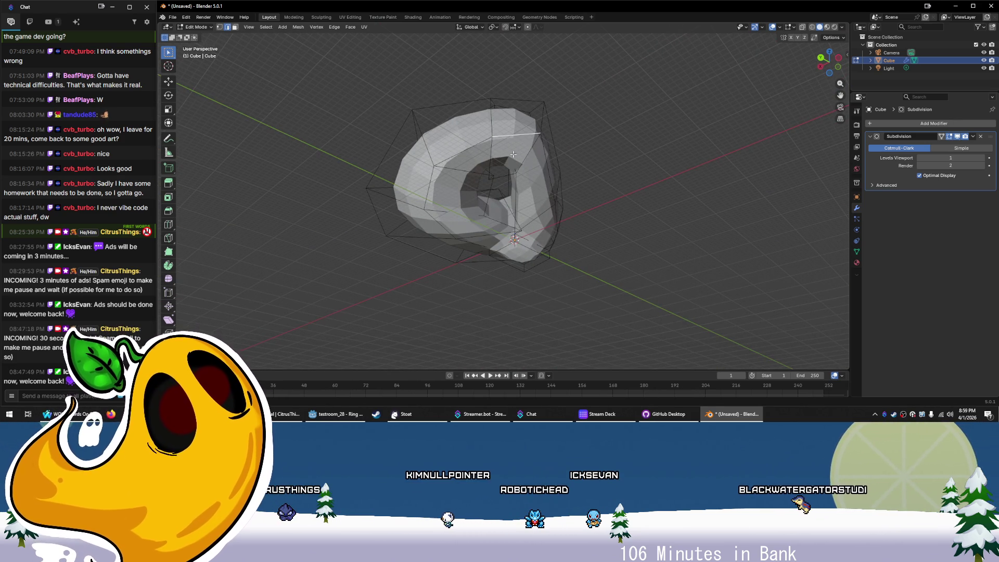
key("3")
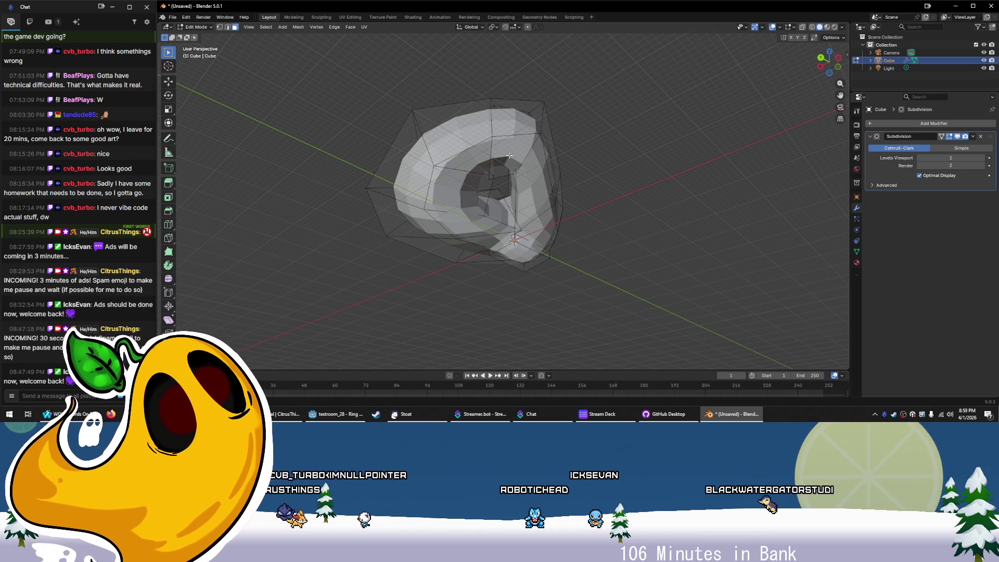
right_click(532, 180)
left_click(521, 197)
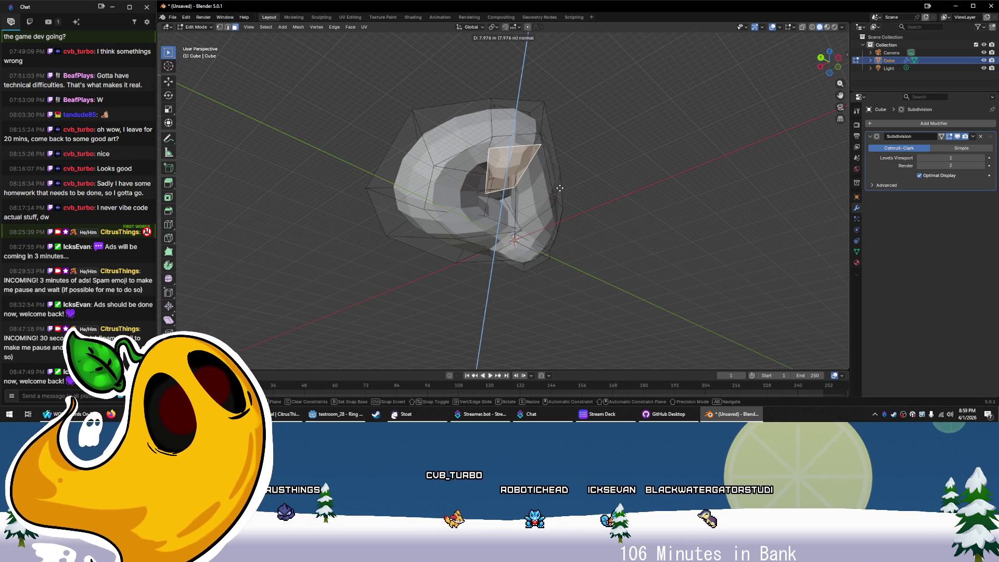
left_click(562, 181)
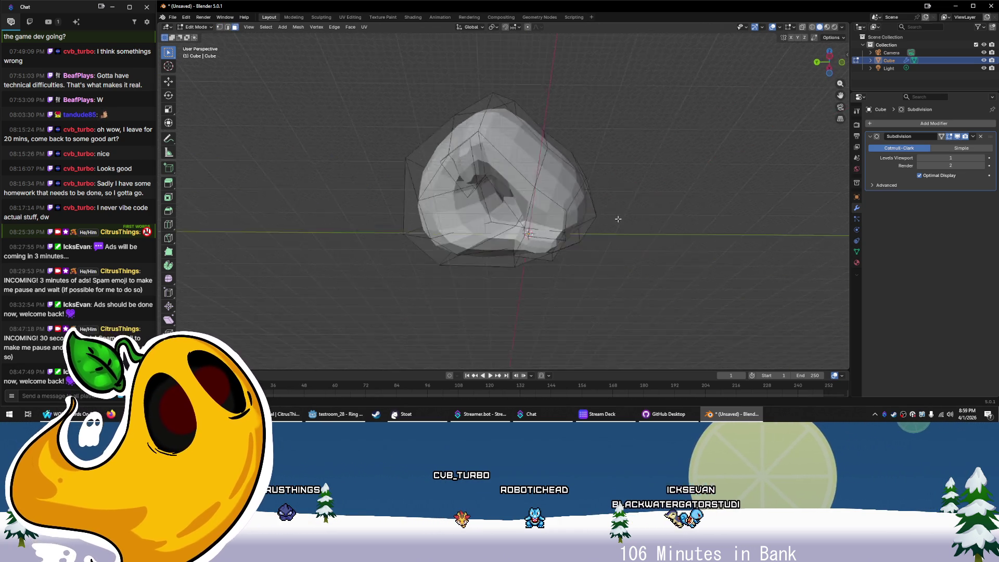
left_click_drag(620, 162, 580, 166)
key("e")
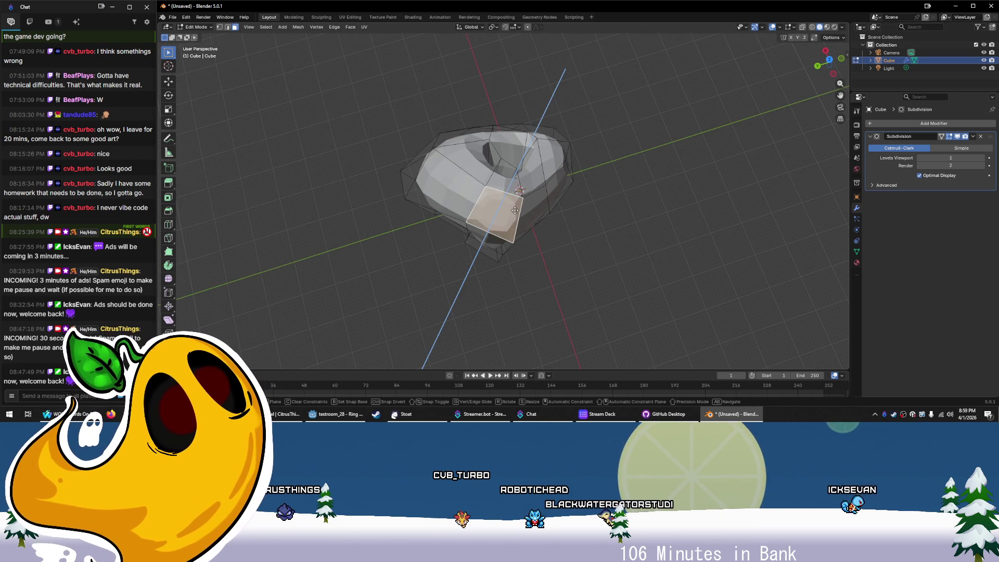
left_click(516, 204)
mouse_move(516, 205)
left_mouse_down()
mouse_move(661, 200)
mouse_move(601, 229)
left_mouse_up()
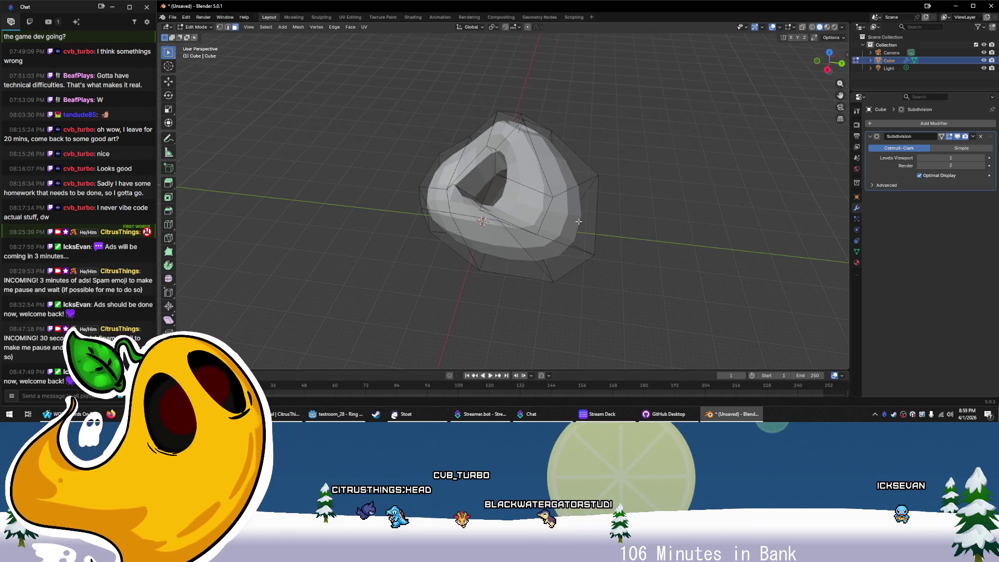
left_click_drag(535, 210, 578, 224)
key("e")
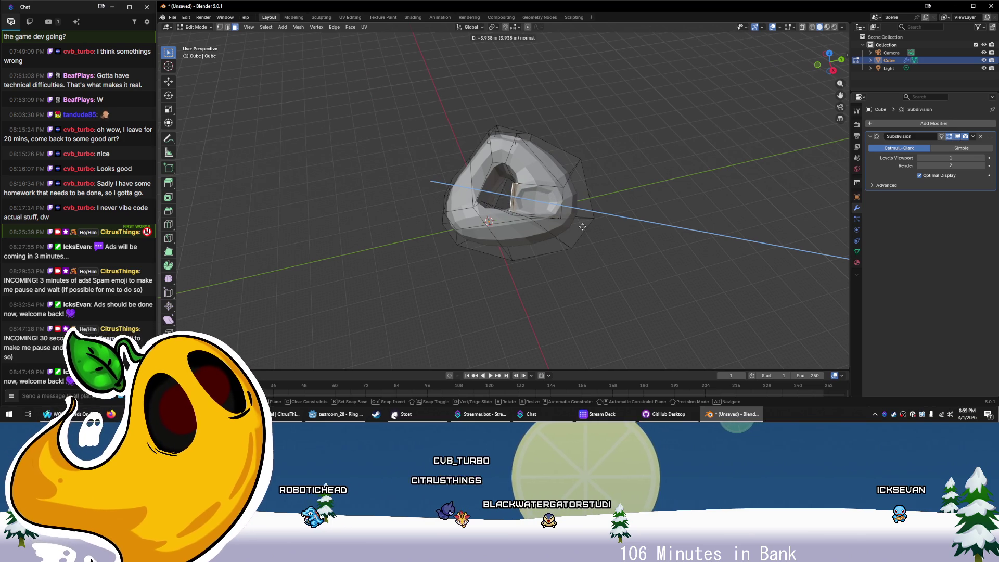
left_click(582, 227)
left_click_drag(429, 278, 468, 240)
key("e")
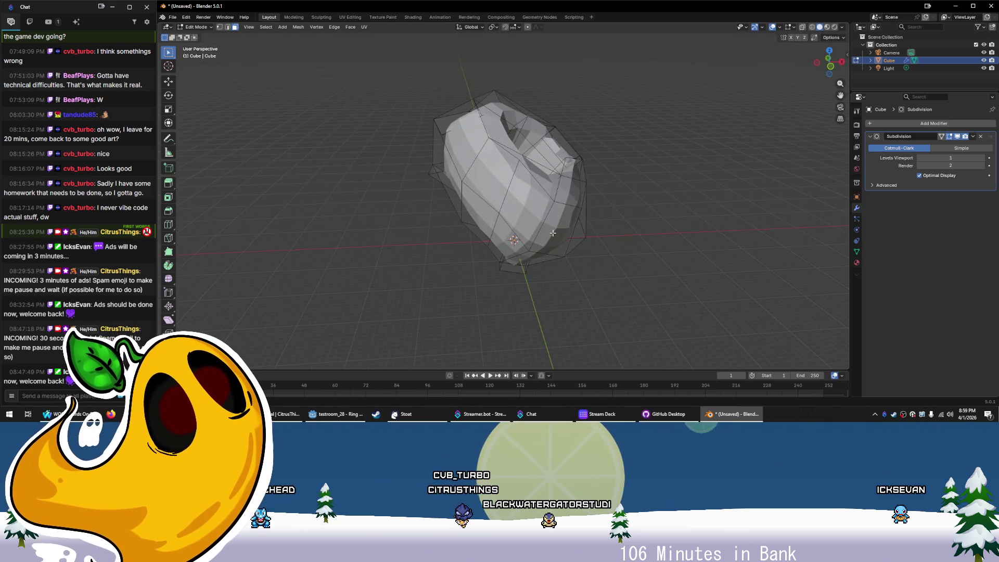
left_click(520, 215)
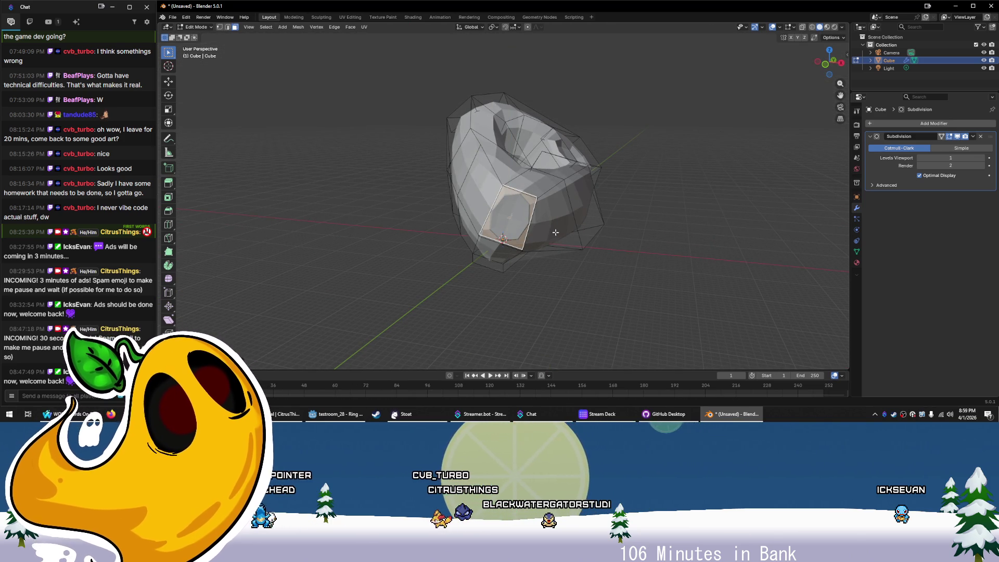
Extrude another face deep inward, then select front faces and extrude the upper-left face inward
mouse_move(569, 276)
left_mouse_down()
mouse_move(572, 284)
mouse_move(548, 281)
left_mouse_up()
key("e")
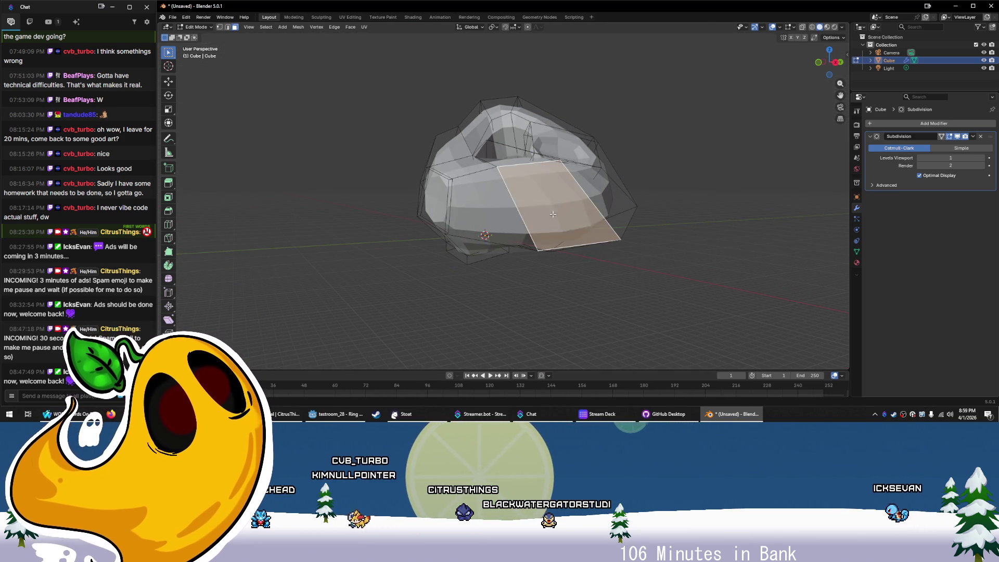
left_click(547, 209)
left_click_drag(539, 276, 510, 229)
left_click(510, 229)
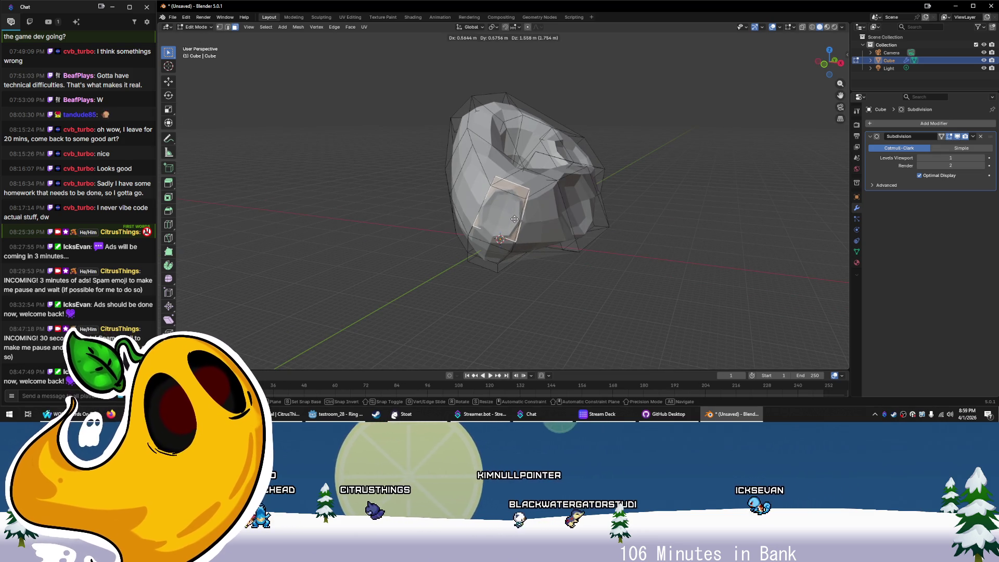
mouse_move(551, 200)
left_mouse_down()
mouse_move(515, 203)
mouse_move(486, 255)
mouse_move(507, 208)
left_mouse_up()
scroll(515, 203, "up", 2)
scroll(515, 203, "up", 1)
scroll(485, 255, "up", 4)
left_click(507, 245)
mouse_move(507, 245)
left_mouse_down()
mouse_move(512, 178)
mouse_move(468, 196)
left_mouse_up()
left_click(468, 196)
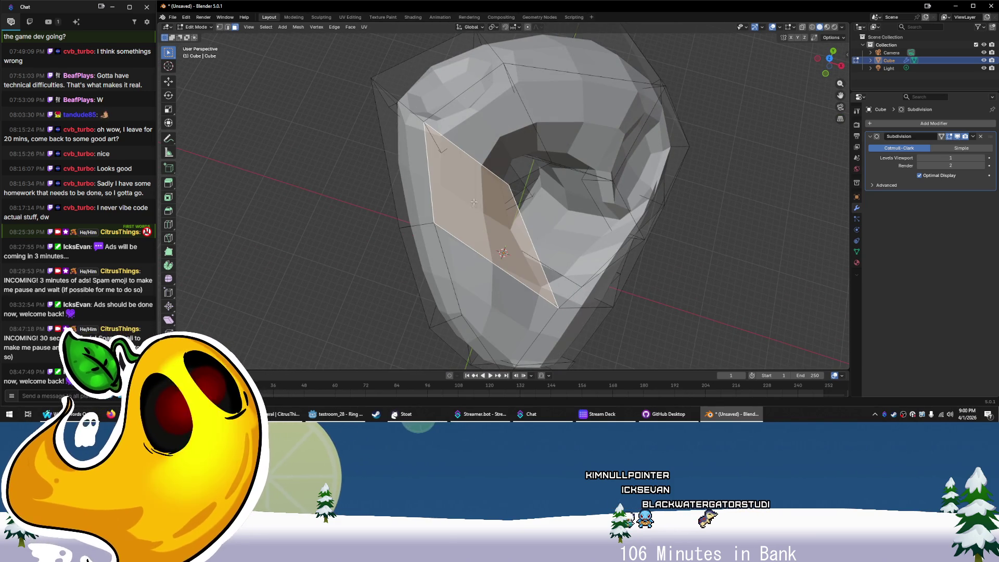
key("e")
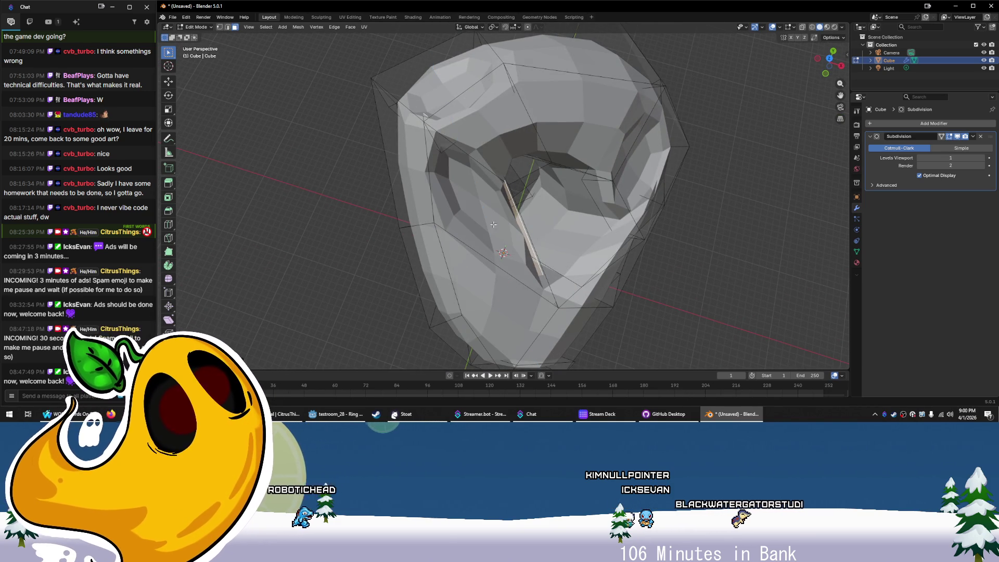
left_click(638, 260)
Move the upper-middle face upward and reposition a second face
mouse_move(701, 294)
left_mouse_down()
mouse_move(516, 196)
mouse_move(511, 151)
mouse_move(532, 166)
left_mouse_up()
left_click(508, 136)
key("g")
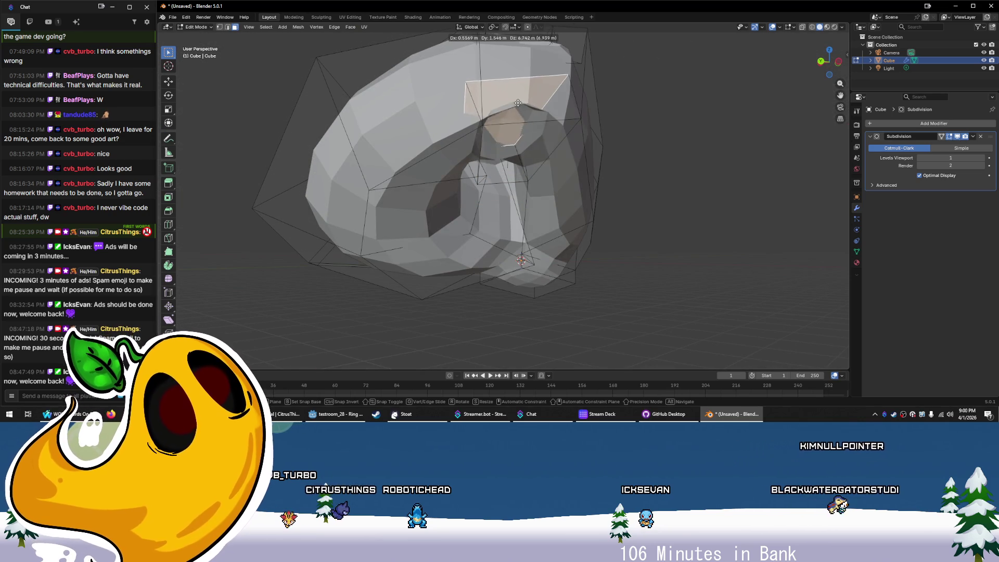
left_click(519, 107)
left_click_drag(519, 107, 624, 215)
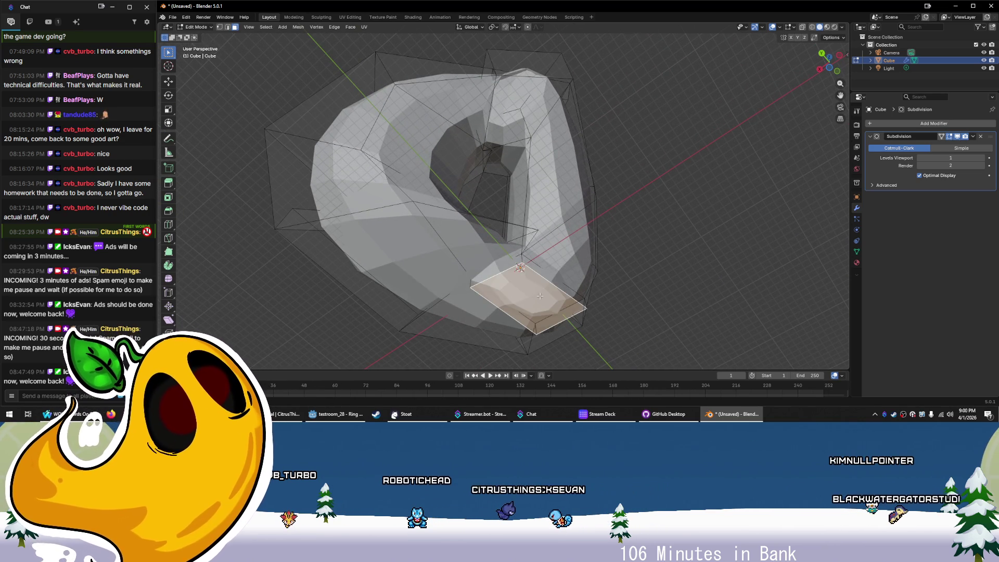
key("g")
left_click(517, 280)
left_click_drag(517, 280, 512, 3)
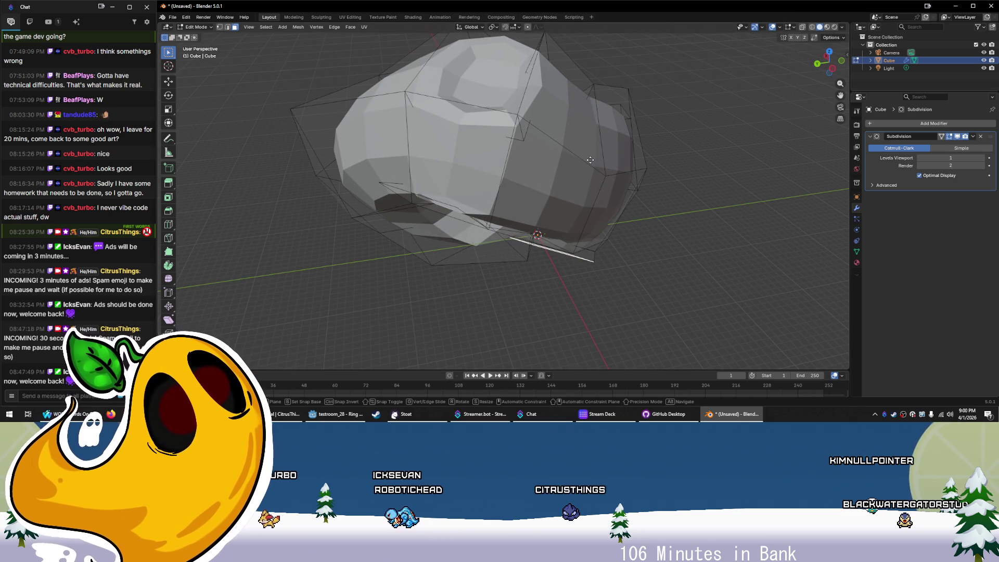
Extrude one more face inward through the hole and enlarge it slightly
mouse_move(637, 211)
left_mouse_down()
mouse_move(666, 153)
mouse_move(682, 193)
left_mouse_up()
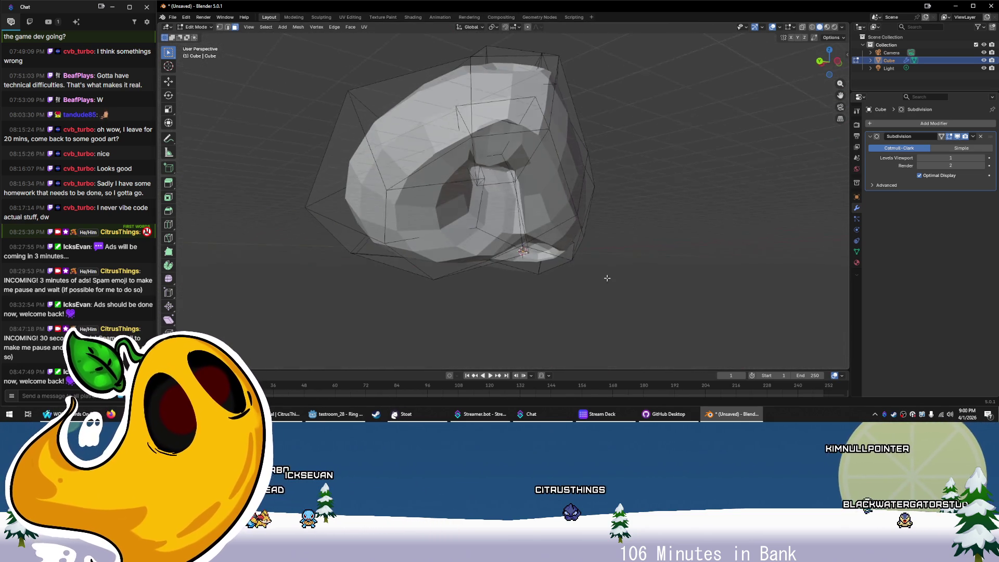
left_click_drag(605, 280, 657, 270)
mouse_move(604, 153)
left_mouse_down()
mouse_move(617, 187)
mouse_move(612, 177)
mouse_move(599, 208)
mouse_move(608, 214)
mouse_move(610, 201)
left_mouse_up()
key("e")
left_click(608, 232)
key("g")
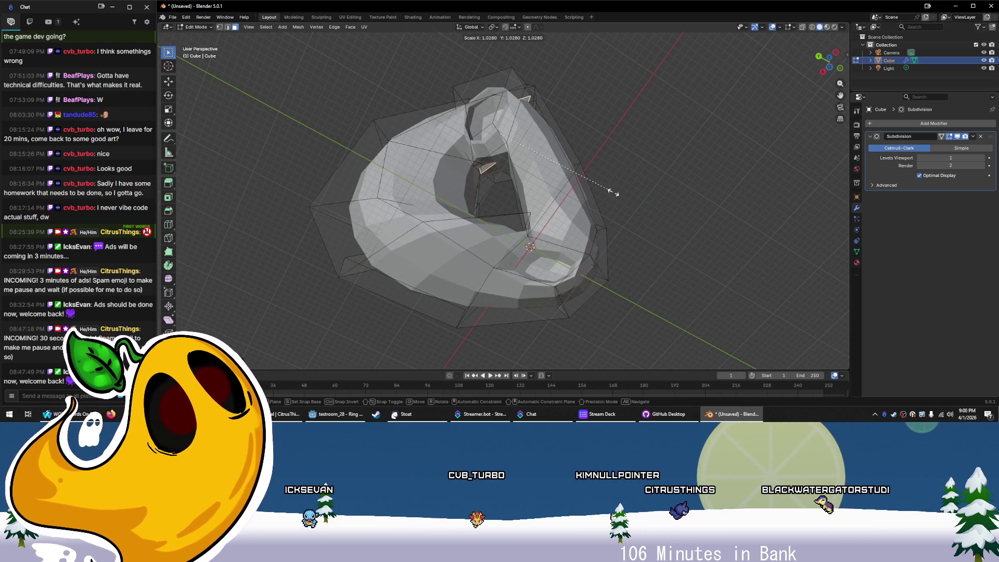
left_click(513, 139)
left_click_drag(512, 139, 642, 176)
scroll(603, 228, "up", 5)
Inset the selected inner-wall face, extrude it deep inward, and return to Object Mode
mouse_move(603, 227)
left_mouse_down()
mouse_move(542, 197)
mouse_move(655, 209)
left_mouse_up()
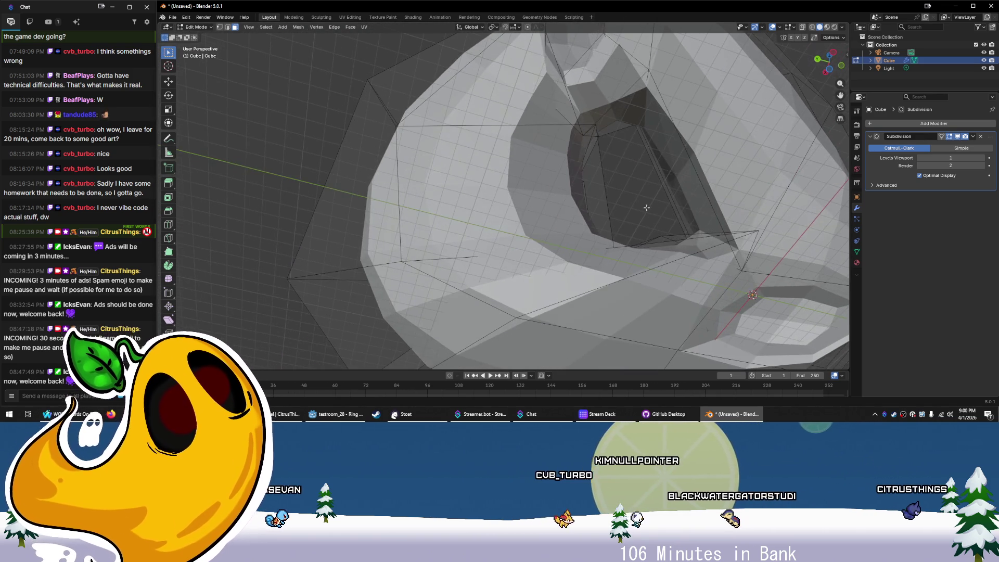
left_click_drag(545, 202, 522, 207)
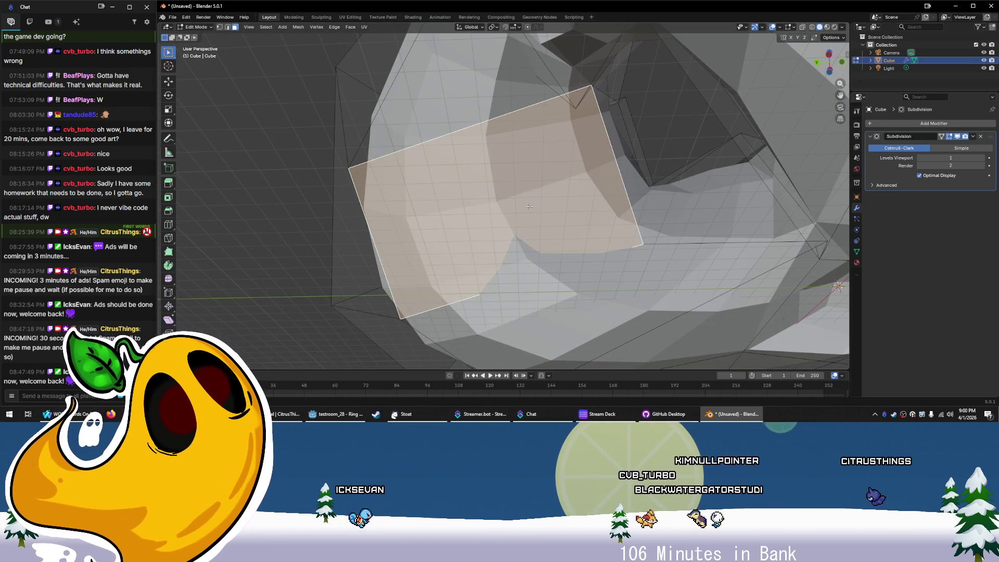
key("i")
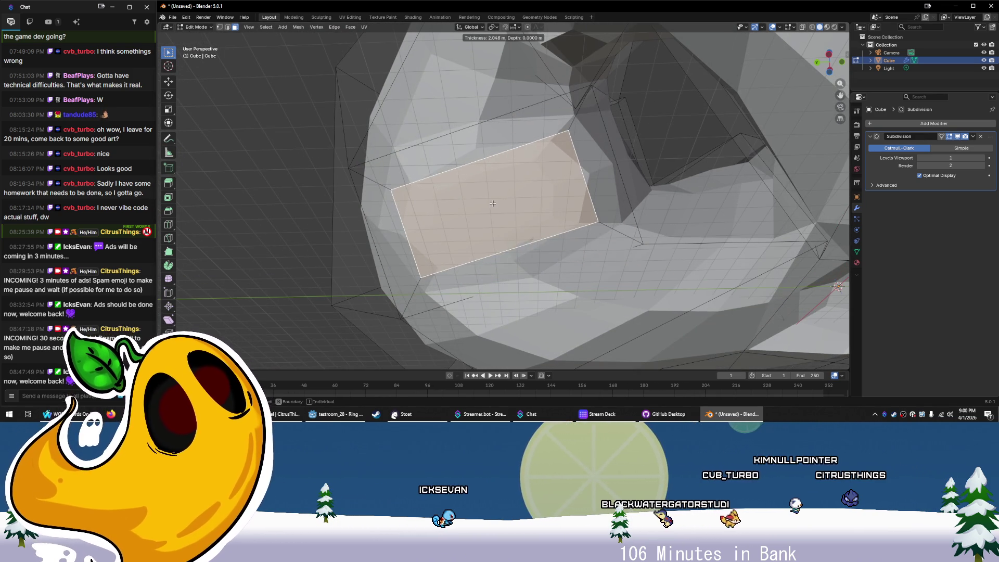
left_click_drag(535, 222, 544, 223)
key("g")
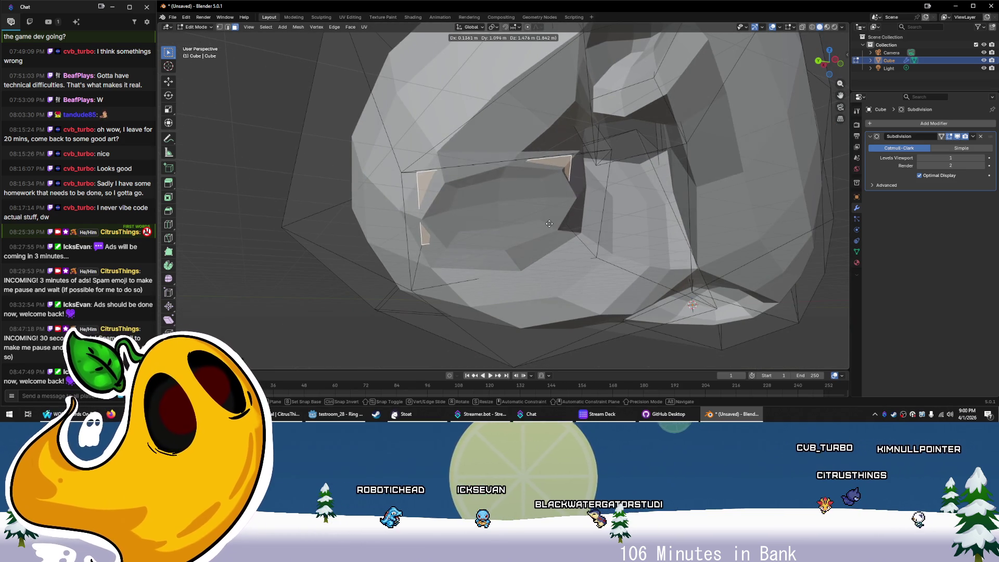
right_click(549, 224)
key("e")
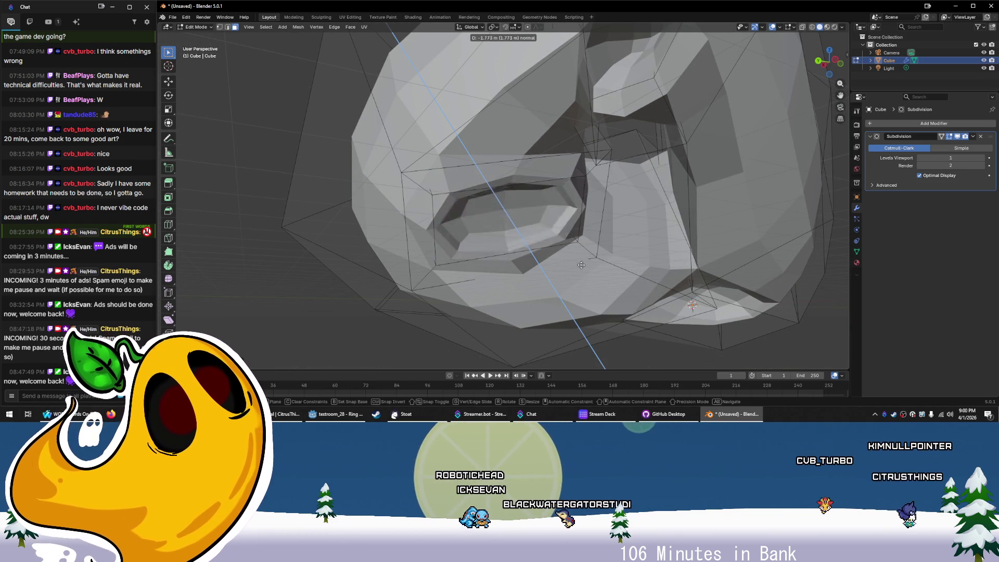
left_click(563, 247)
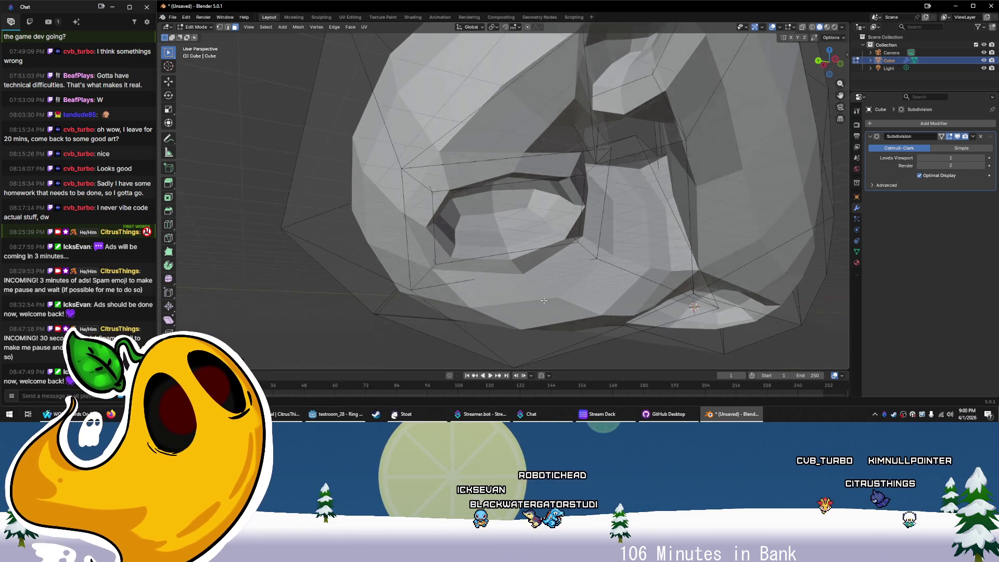
scroll(468, 224, "down", 5)
left_click_drag(453, 272, 491, 304)
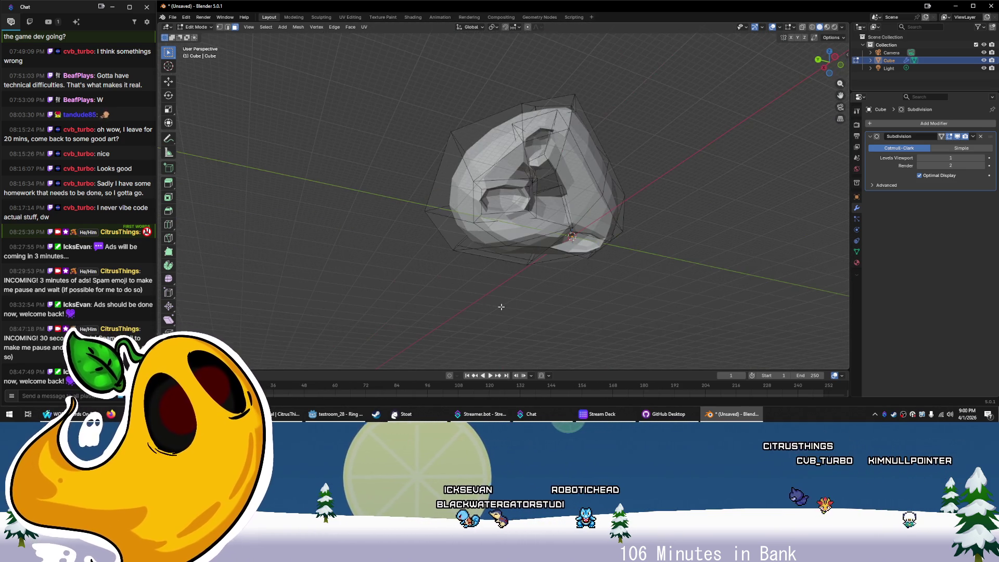
key("Tab")
Apply Shade Smooth to the rock ring
mouse_move(598, 299)
left_mouse_down()
mouse_move(569, 330)
mouse_move(482, 372)
mouse_move(474, 267)
left_mouse_up()
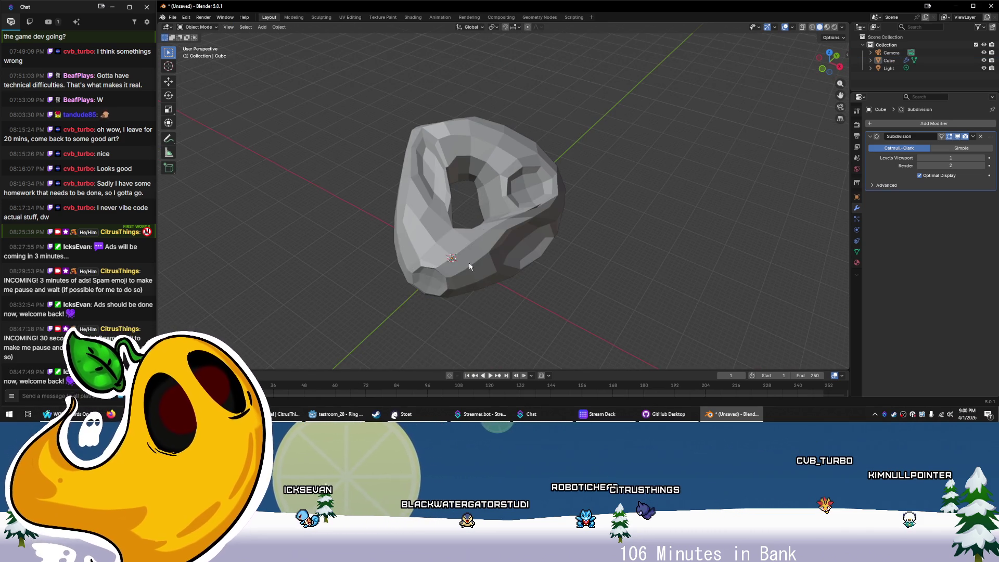
right_click(475, 266)
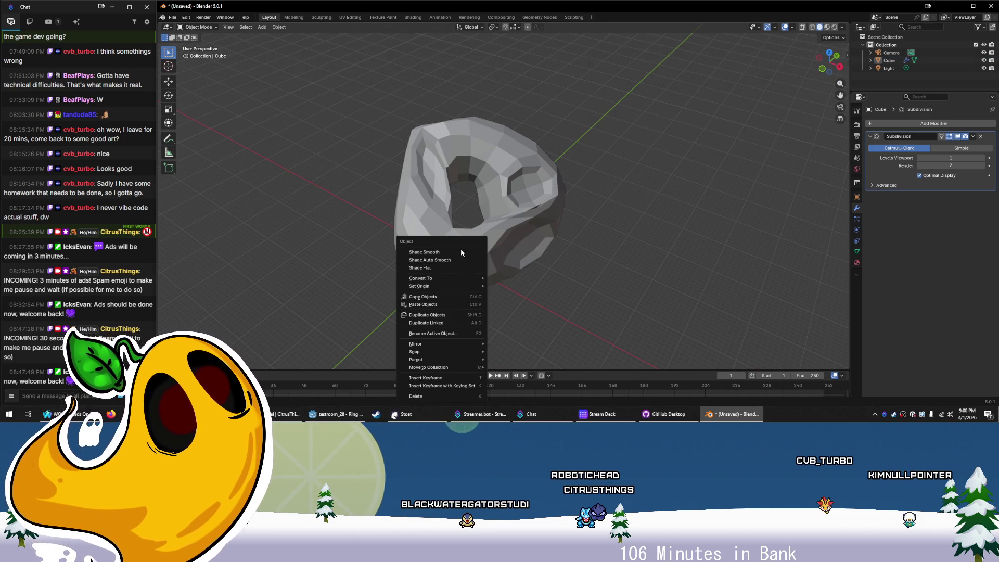
right_click(478, 256)
left_click(442, 258)
left_click(576, 276)
mouse_move(575, 276)
left_mouse_down()
mouse_move(595, 232)
mouse_move(426, 278)
left_mouse_up()
mouse_move(408, 243)
left_mouse_down()
mouse_move(470, 215)
mouse_move(536, 153)
mouse_move(807, 186)
mouse_move(749, 194)
mouse_move(763, 186)
left_mouse_up()
Set the ring's subdivision level to 1 and go back into Edit Mode
key("ctrl+0")
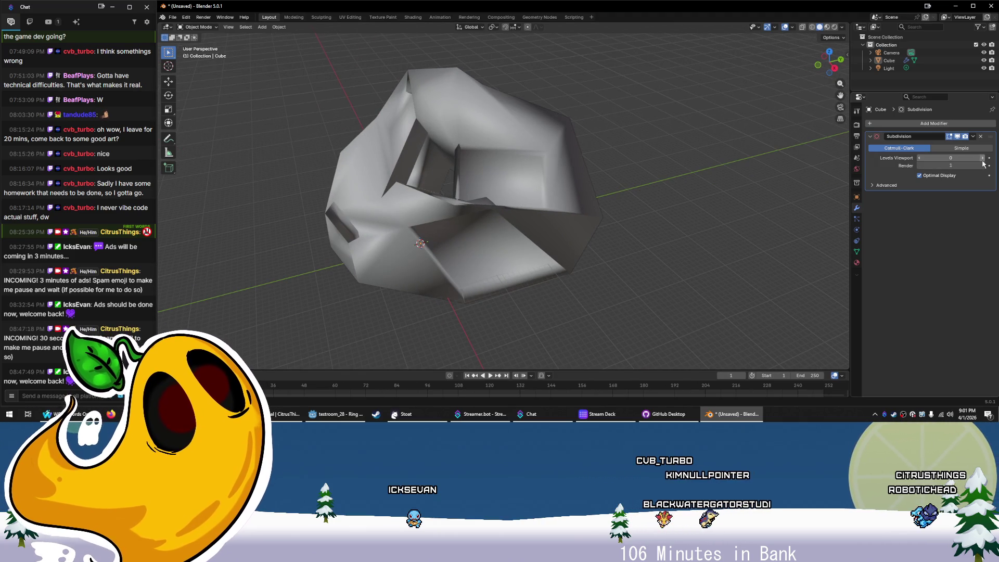
key("ctrl+1")
mouse_move(631, 227)
left_mouse_down()
mouse_move(604, 221)
mouse_move(577, 232)
mouse_move(627, 270)
mouse_move(598, 241)
mouse_move(627, 246)
mouse_move(718, 227)
mouse_move(786, 163)
left_mouse_up()
mouse_move(678, 201)
left_mouse_down()
mouse_move(617, 244)
mouse_move(591, 245)
mouse_move(602, 236)
mouse_move(594, 227)
left_mouse_up()
scroll(589, 242, "up", 3)
key("Tab")
Select a face on the rock's side and nudge it slightly down
key("1")
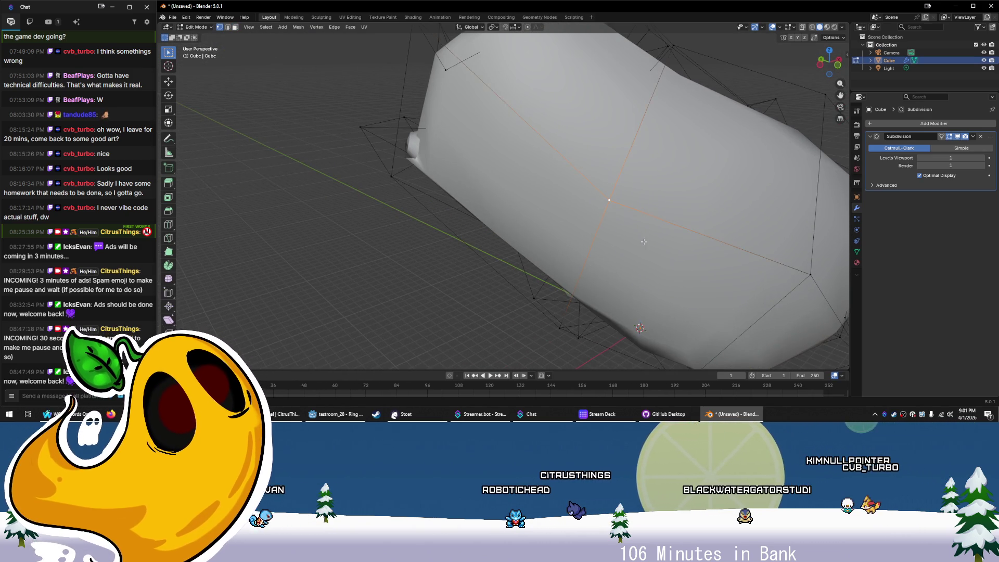
scroll(645, 239, "down", 3)
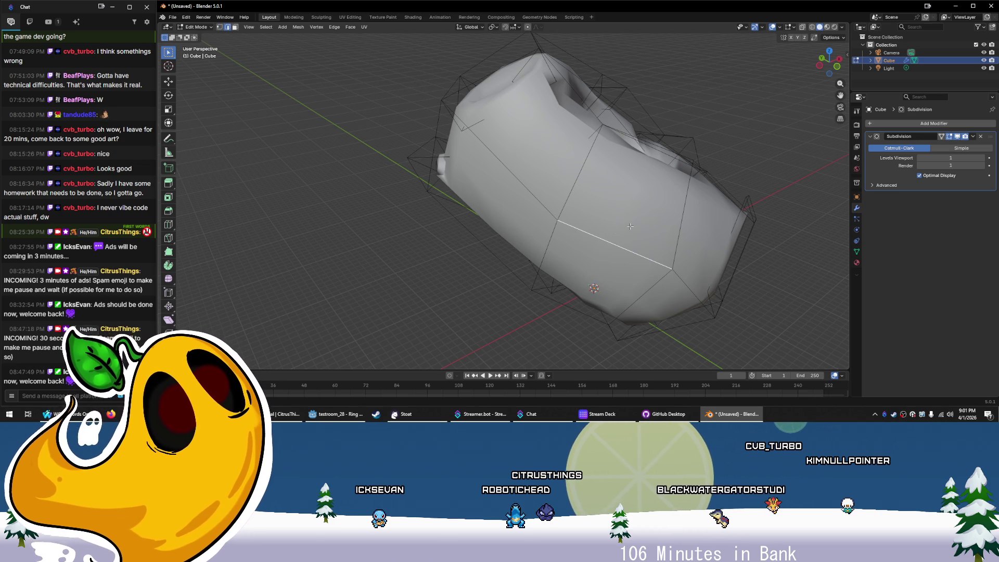
left_click_drag(592, 221, 599, 216)
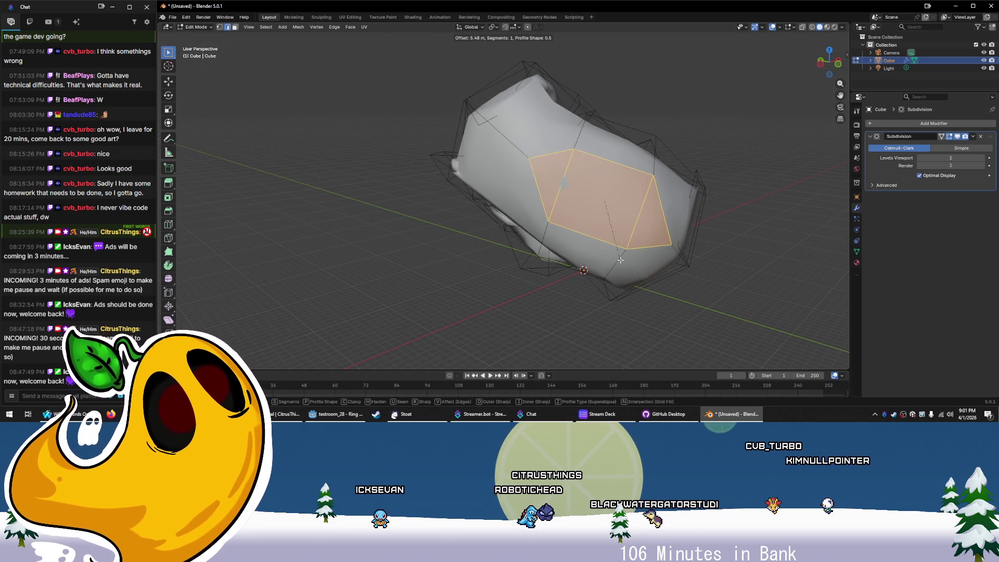
left_click_drag(728, 293, 529, 239)
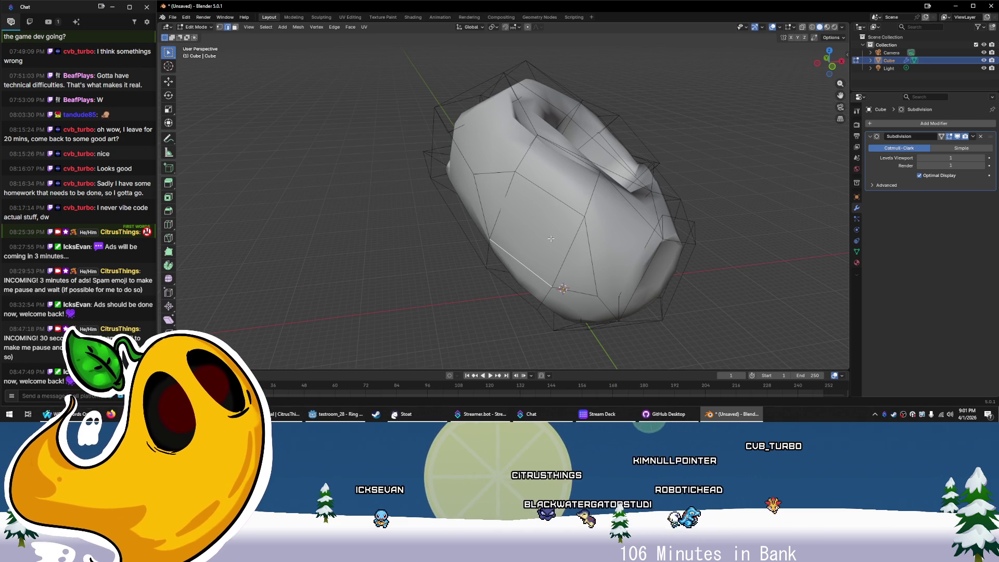
key("3")
left_click(542, 231)
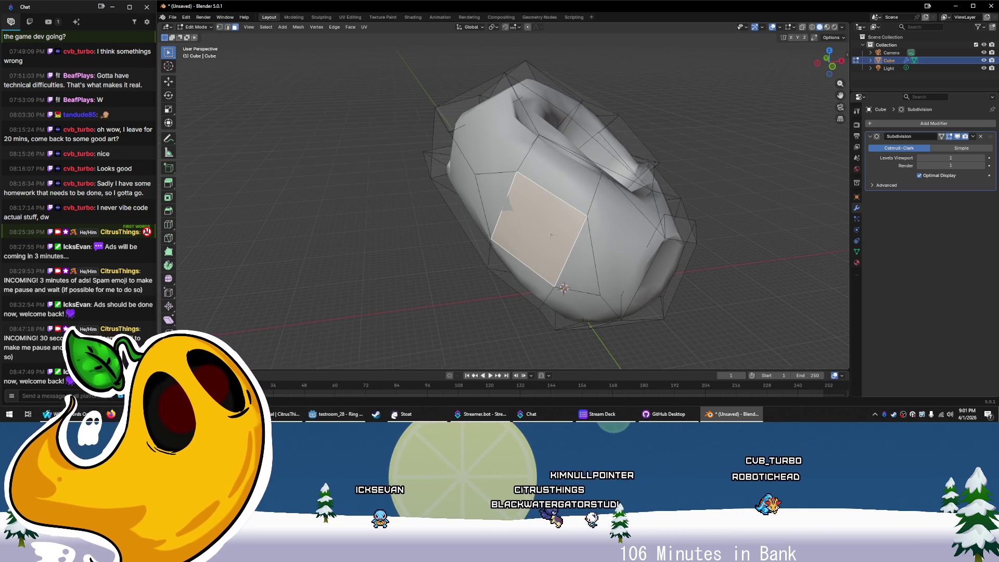
left_click_drag(542, 230, 578, 243)
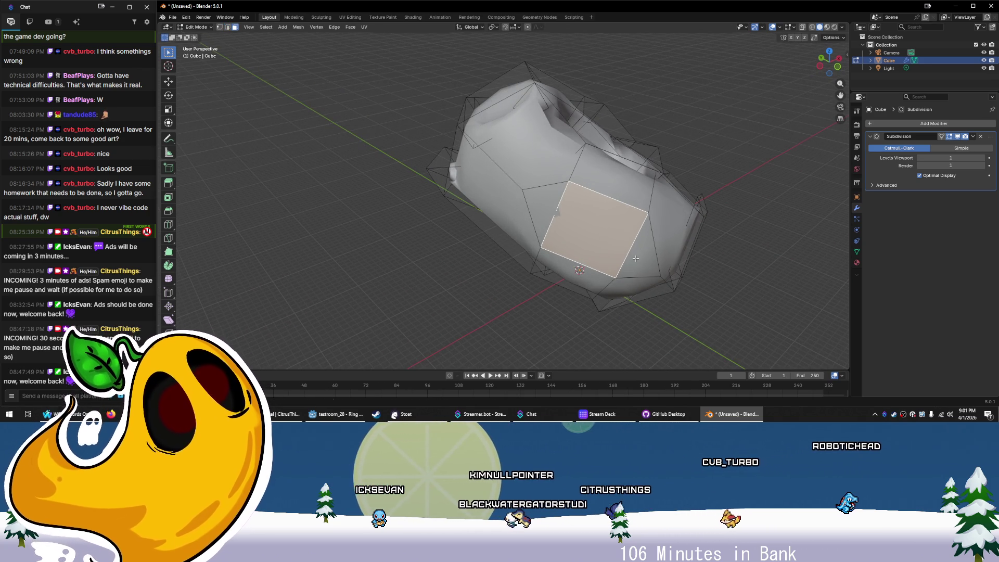
key("g")
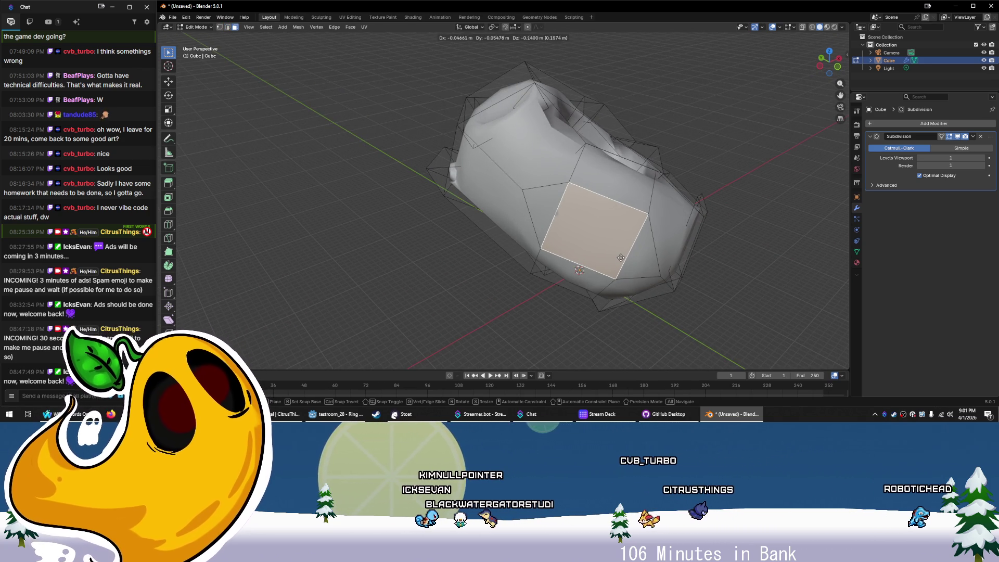
left_click(621, 262)
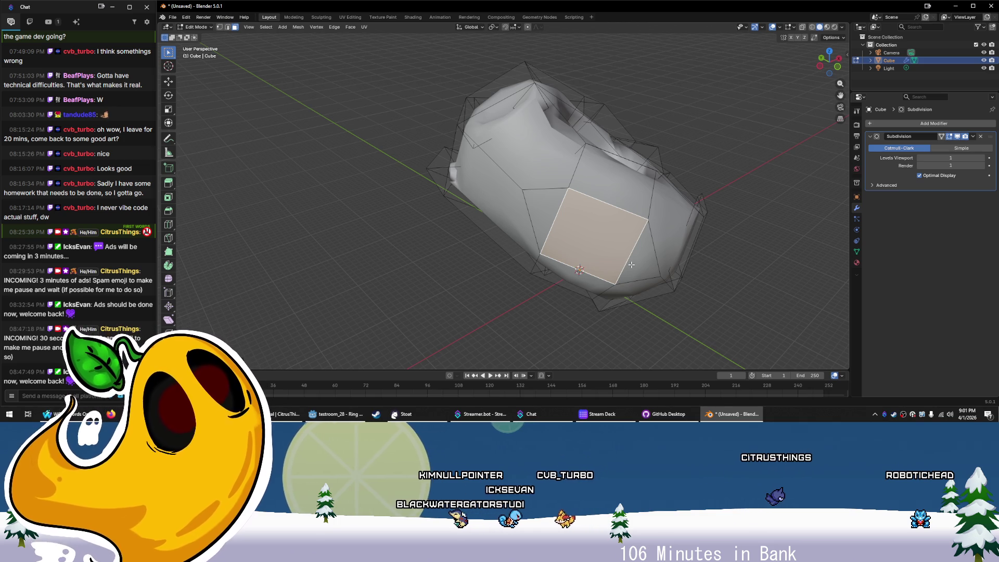
Inset that face and push the inset face inward into the mesh
key("i")
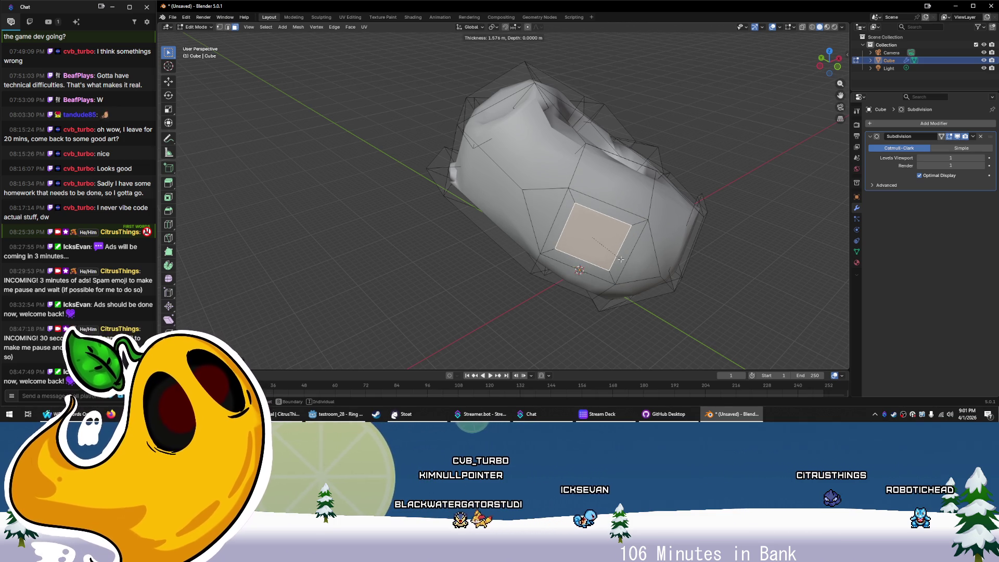
key("g")
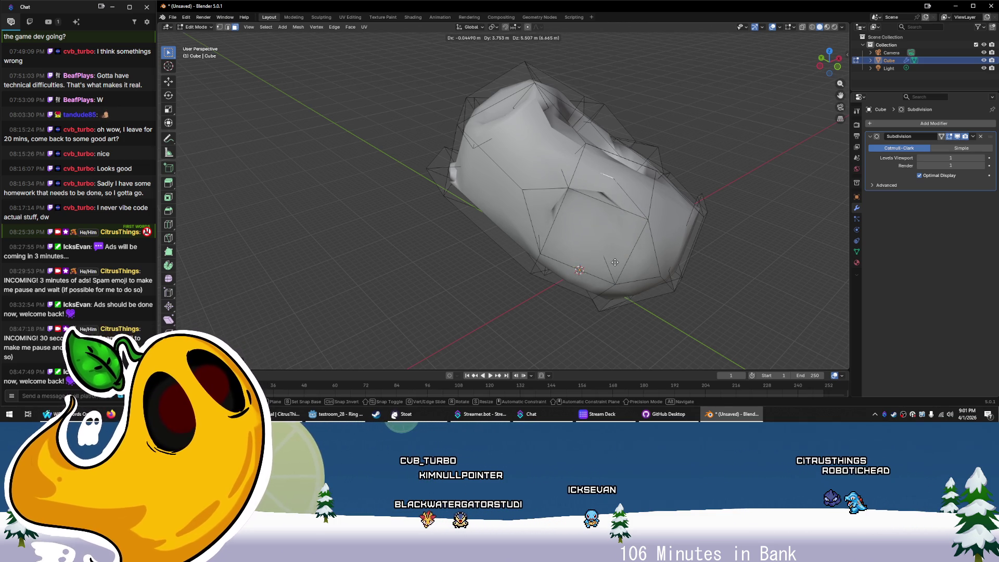
left_click_drag(622, 273, 571, 288)
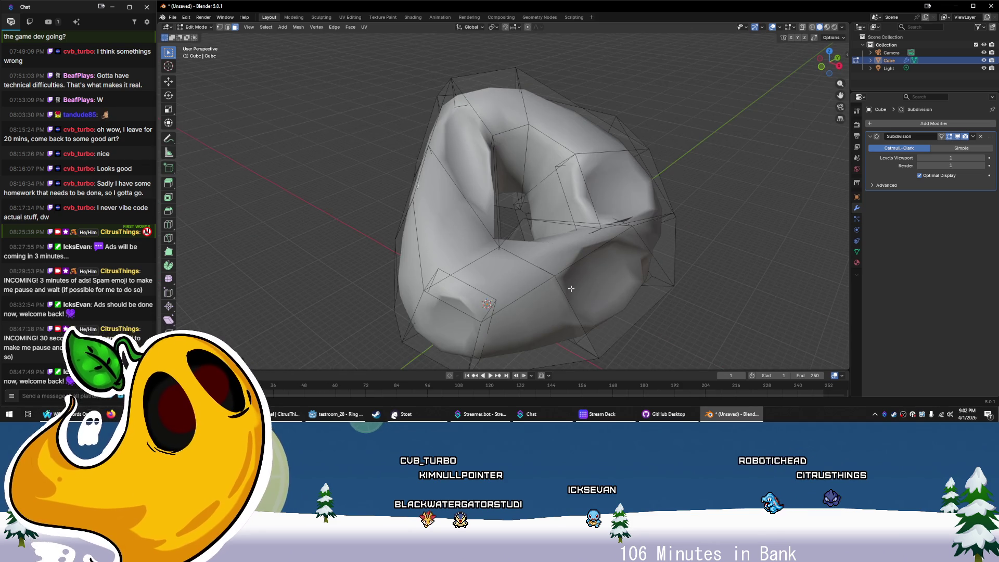
left_click(618, 334)
Move an edge near the hole and split the 3D view into two side-by-side views
mouse_move(619, 335)
left_mouse_down()
mouse_move(502, 246)
mouse_move(498, 280)
left_mouse_up()
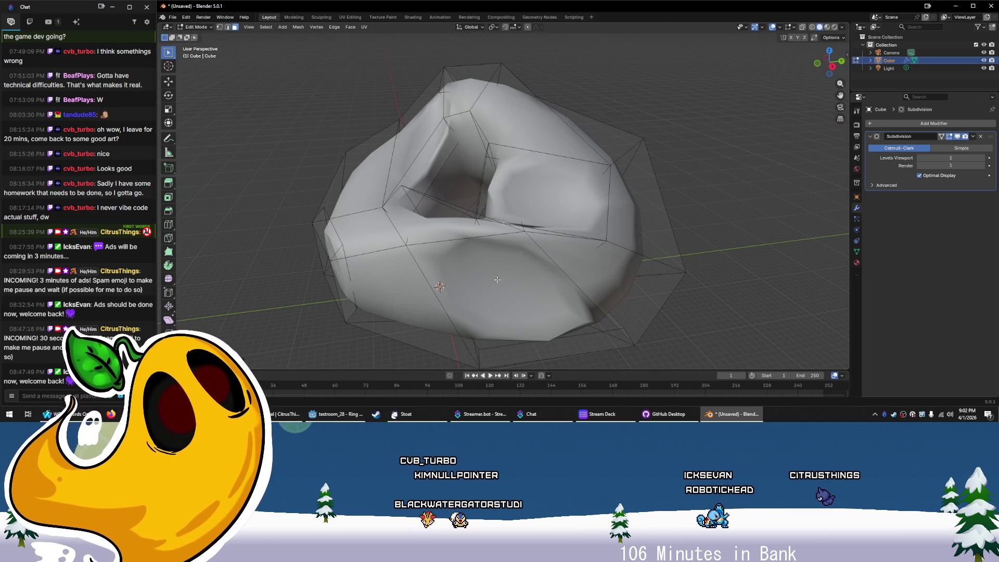
left_click(486, 188)
mouse_move(487, 188)
left_mouse_down()
mouse_move(461, 203)
mouse_move(504, 202)
mouse_move(514, 223)
left_mouse_up()
key("g")
left_click(460, 202)
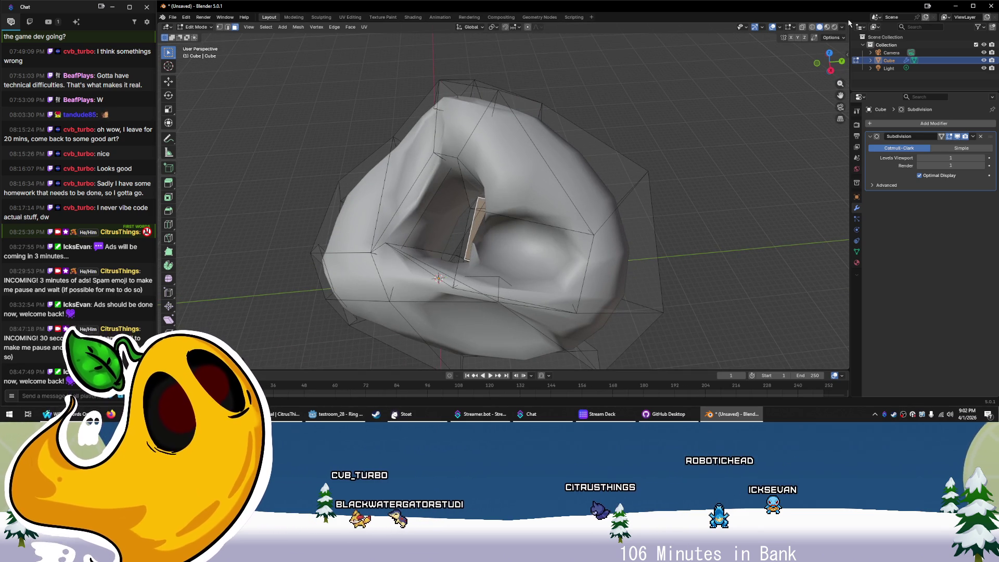
mouse_move(849, 24)
left_mouse_down()
mouse_move(760, 50)
mouse_move(529, 51)
left_mouse_up()
Push the selected face deeper into the rock's hole
scroll(394, 212, "up", 8)
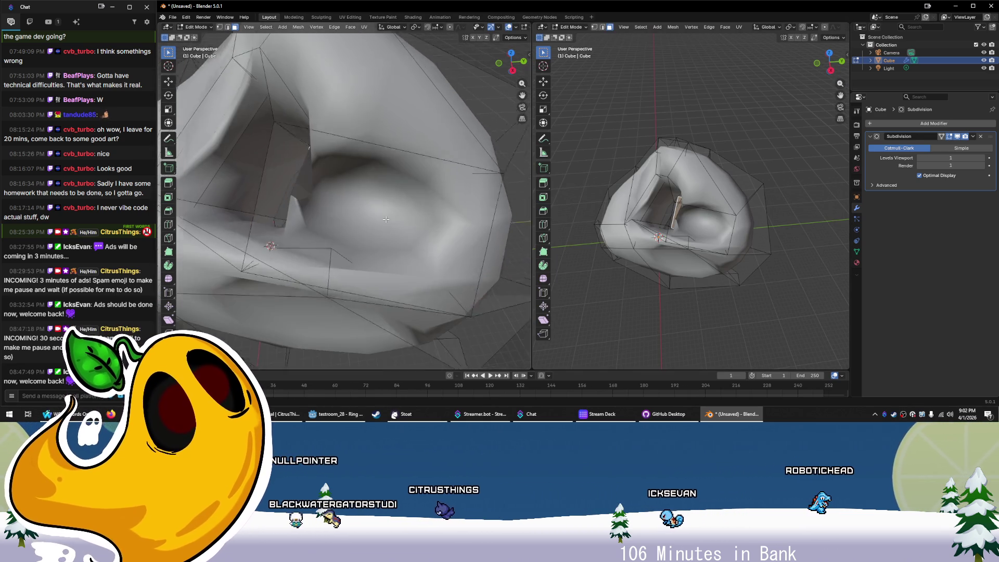
key("g")
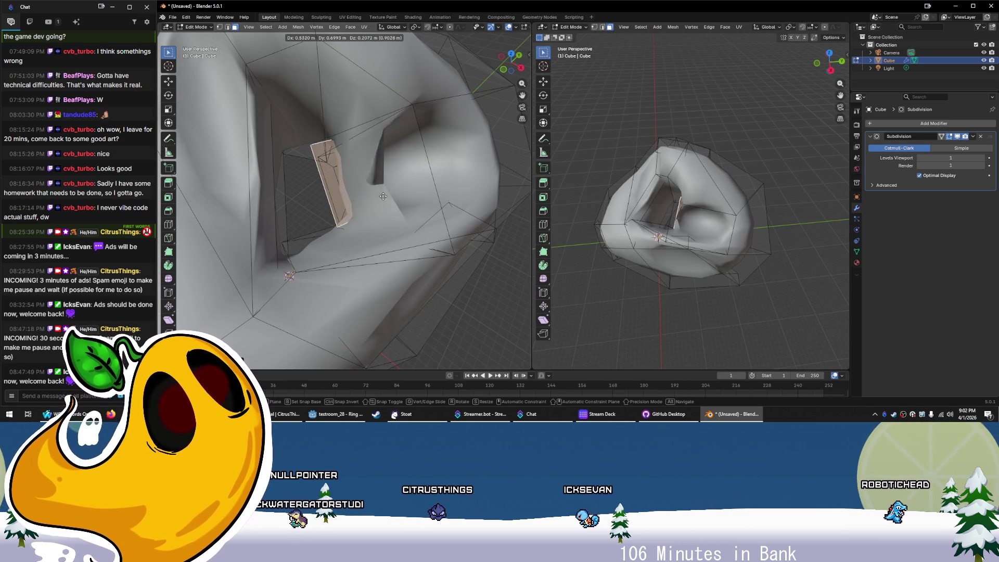
left_click(417, 192)
scroll(670, 235, "up", 5)
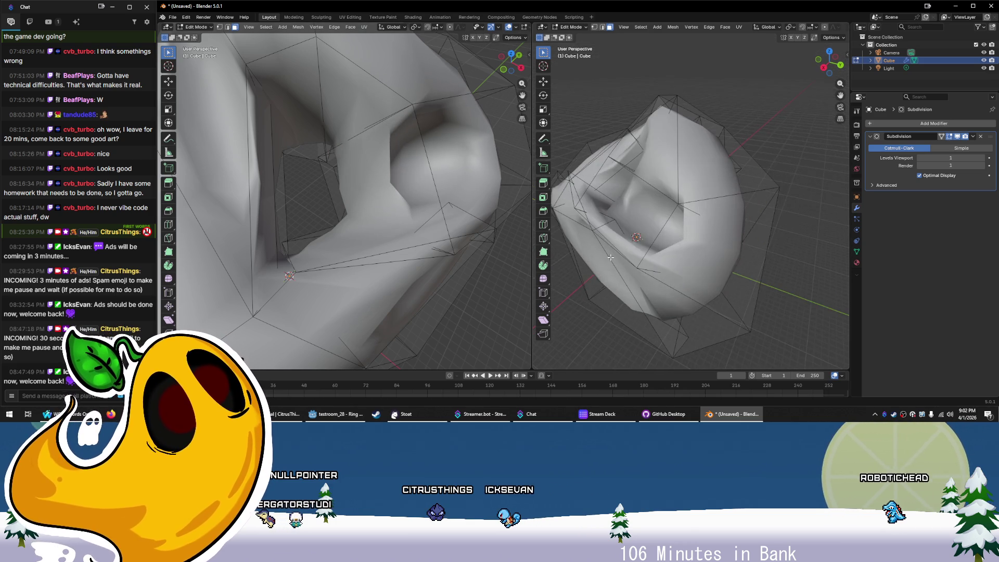
left_click_drag(671, 235, 684, 285)
scroll(359, 214, "up", 5)
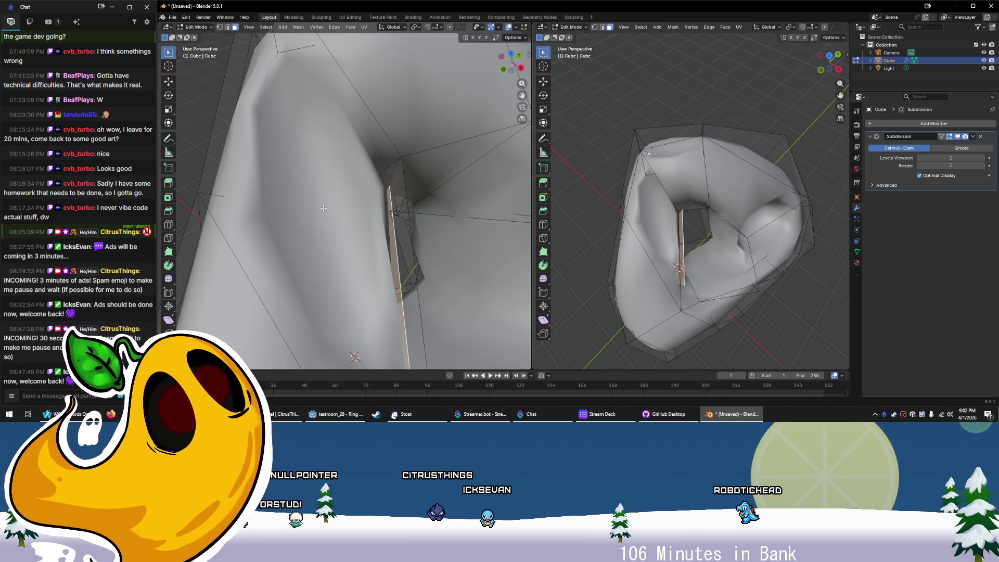
scroll(326, 226, "down", 4)
left_click_drag(328, 229, 336, 240)
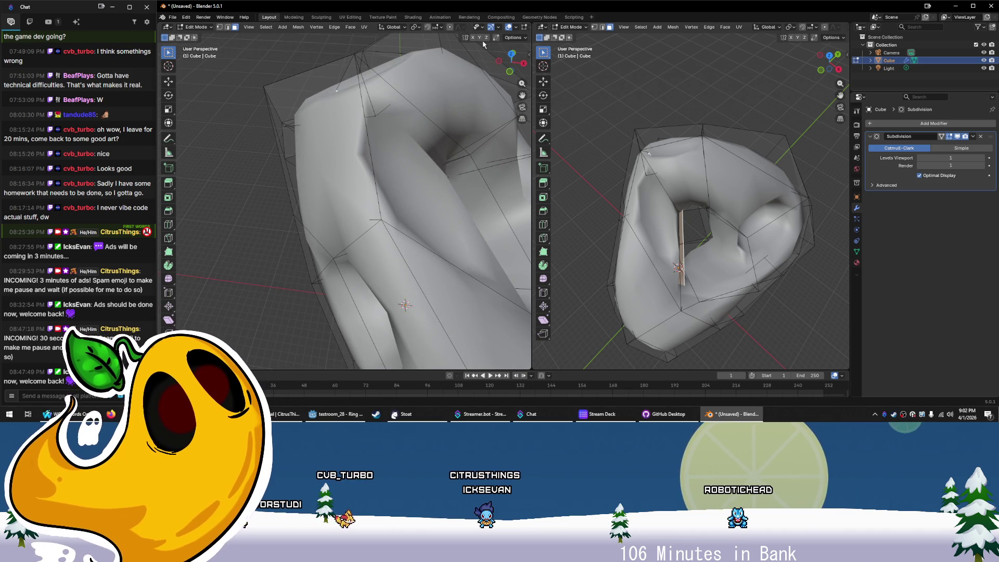
left_click_drag(411, 179, 361, 227)
Shrink the face, move it further into the hole, and slide it along its edges
key("s")
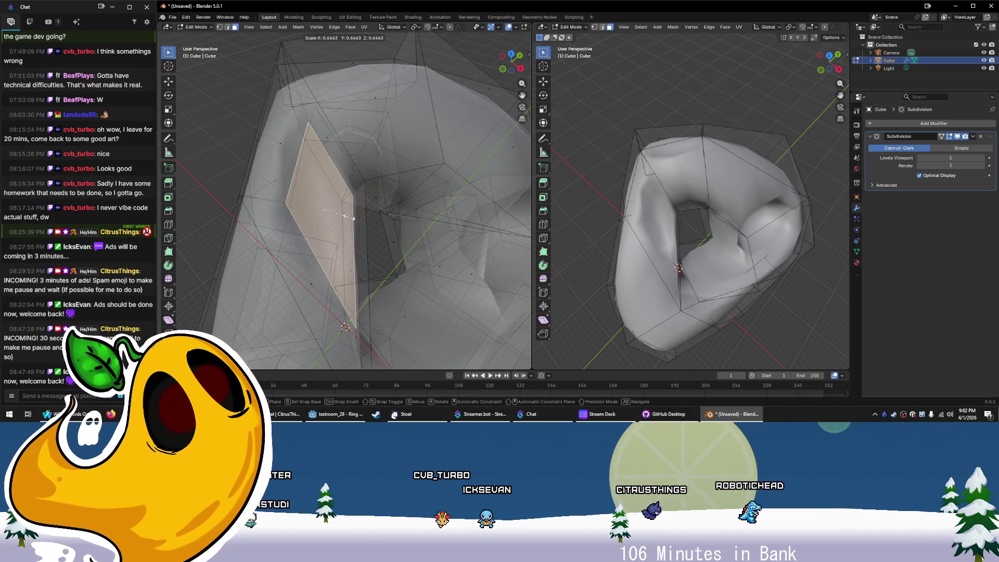
left_click(344, 212)
key("g")
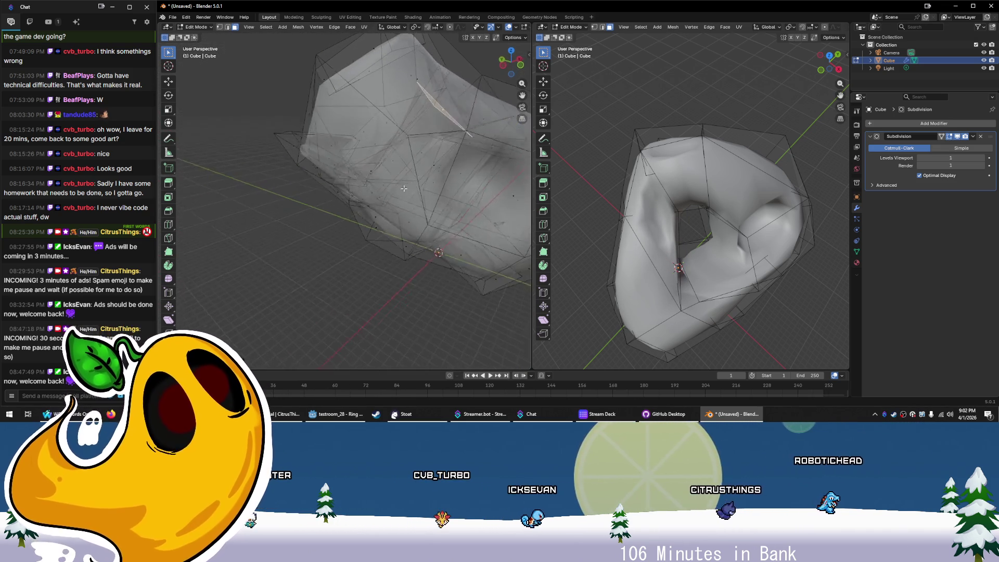
left_click(363, 229)
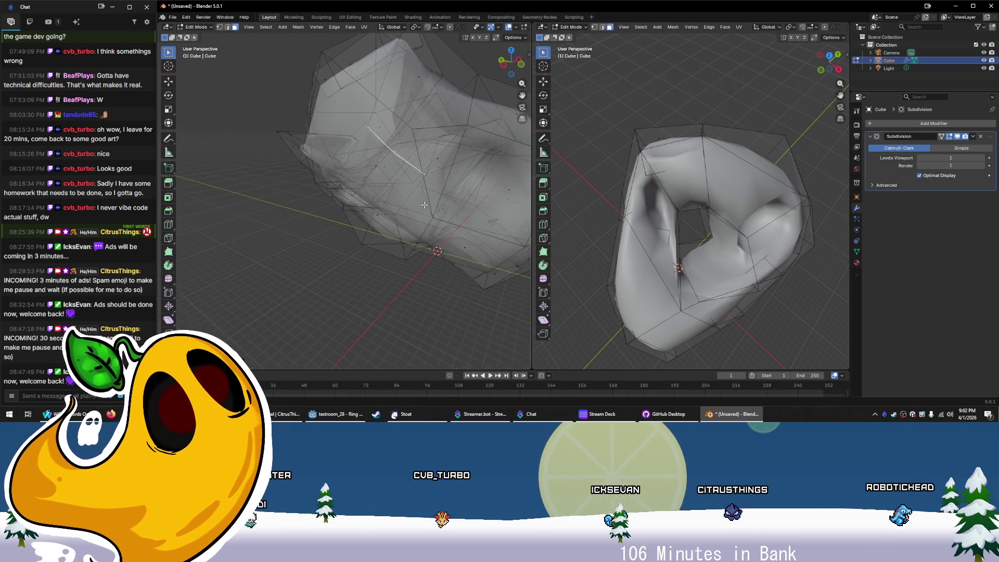
scroll(431, 205, "up", 5)
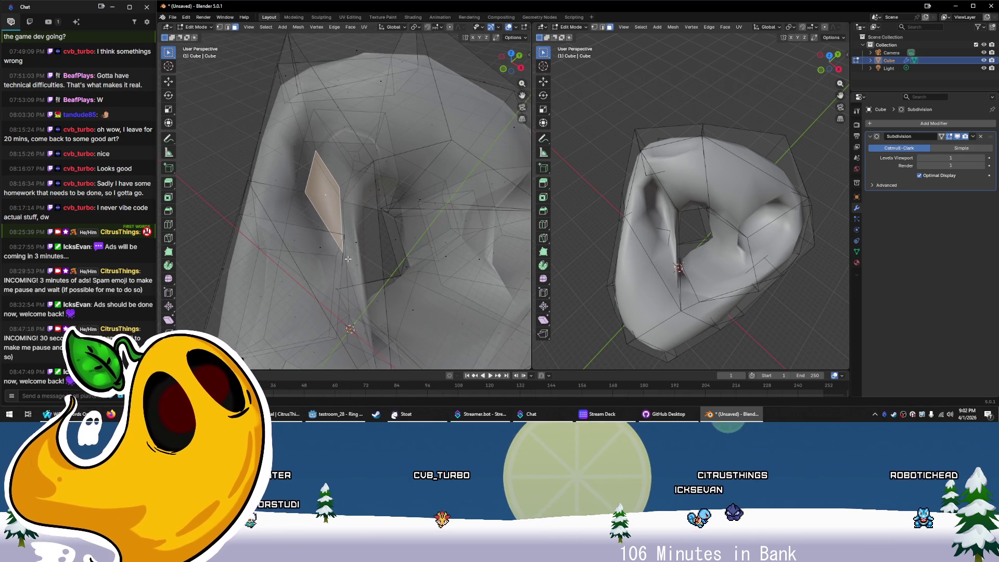
scroll(347, 259, "down", 3)
key("g")
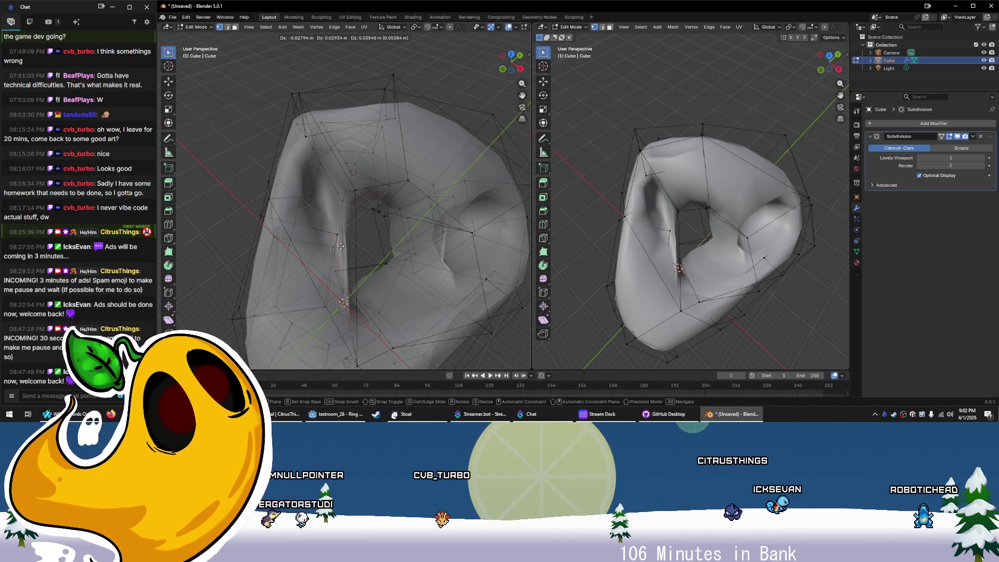
left_click(342, 215)
Select a face on the rock's upper-left and switch to edge select
mouse_move(582, 244)
left_mouse_down()
mouse_move(633, 244)
mouse_move(677, 211)
mouse_move(722, 238)
left_mouse_up()
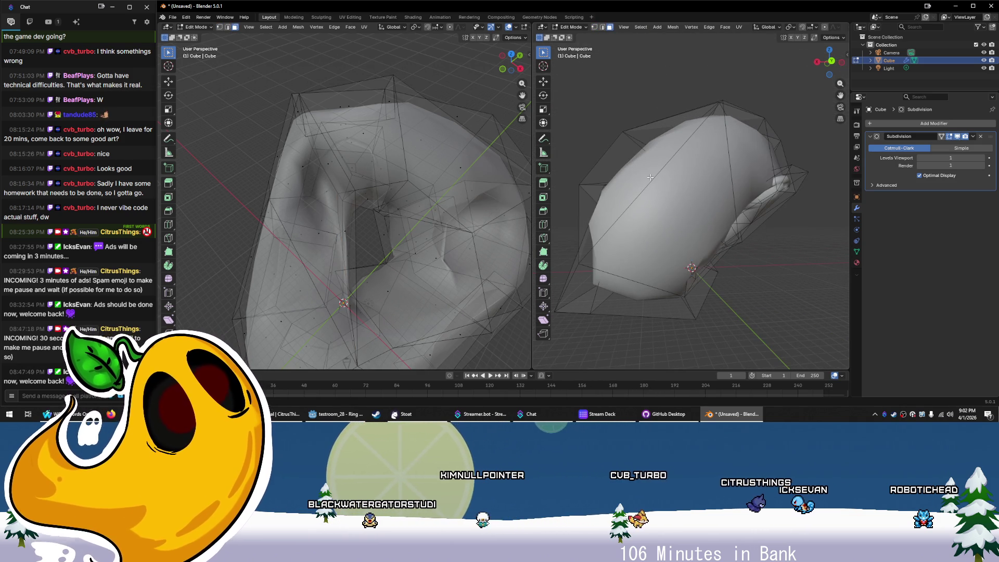
left_click(683, 199)
key("2")
mouse_move(509, 242)
left_mouse_down()
mouse_move(397, 224)
mouse_move(371, 231)
left_mouse_up()
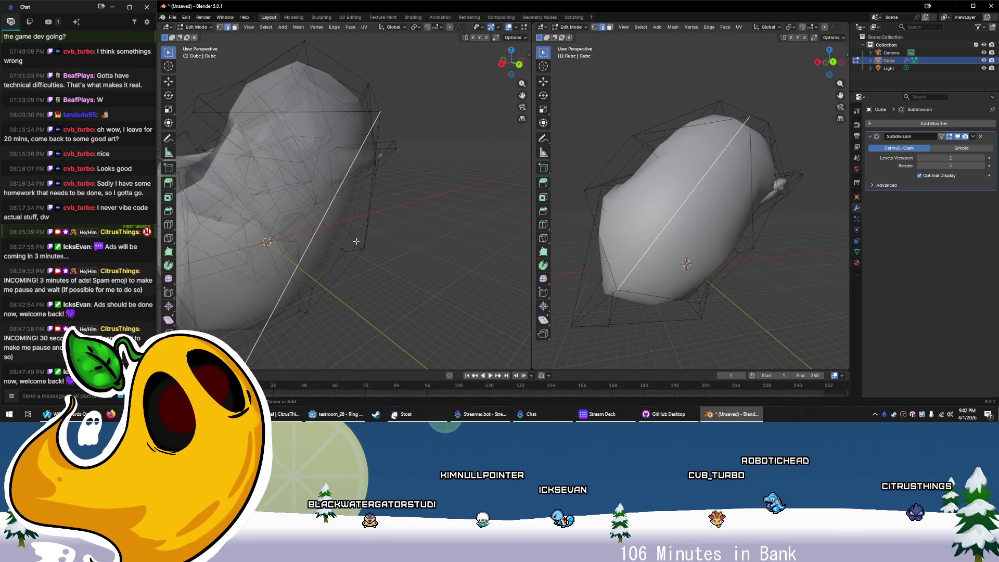
Bevel the selected edge, inset the resulting face, and push it inward
key("ctrl+b")
left_click(458, 292)
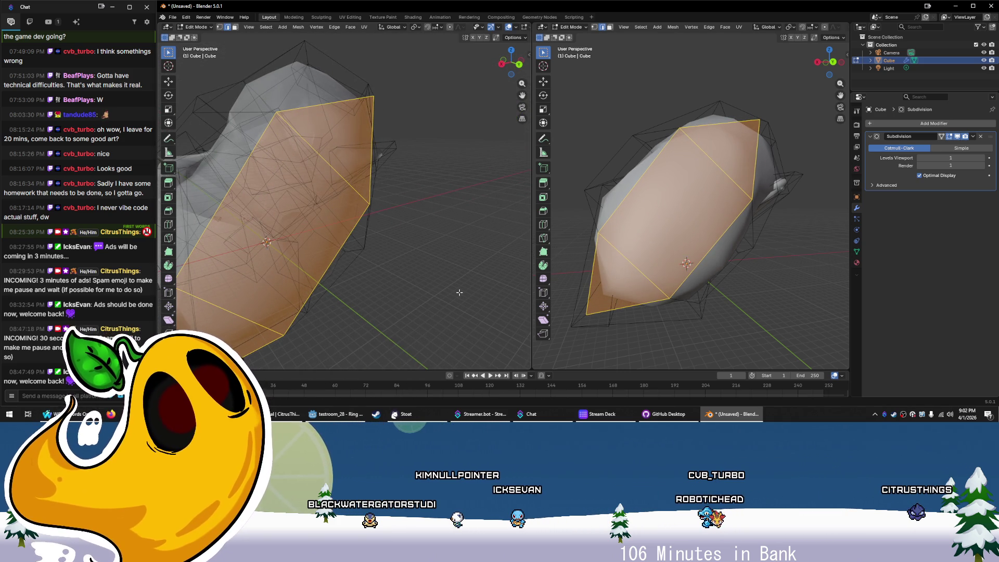
key("ctrl+z")
key("ctrl+shift+z")
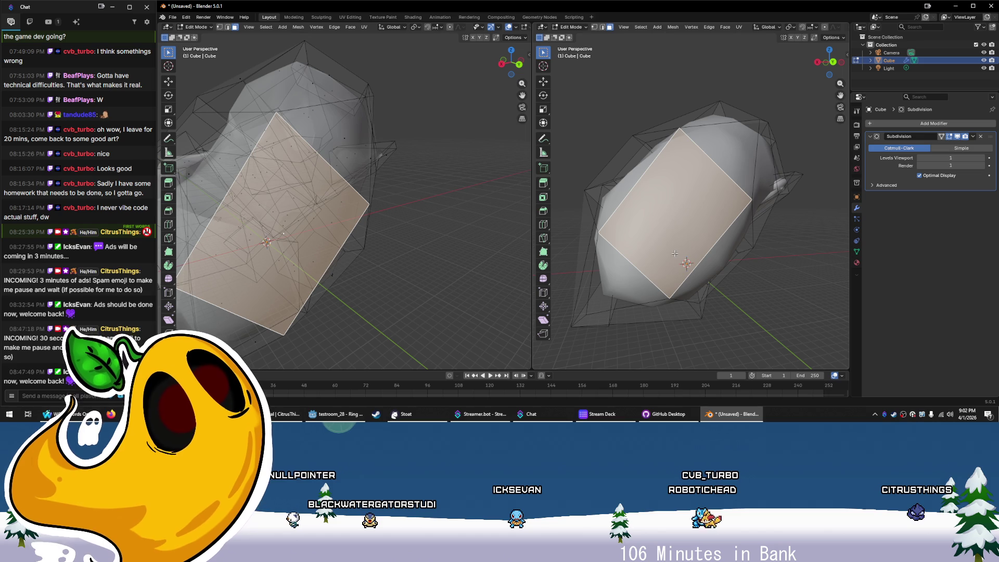
key("i")
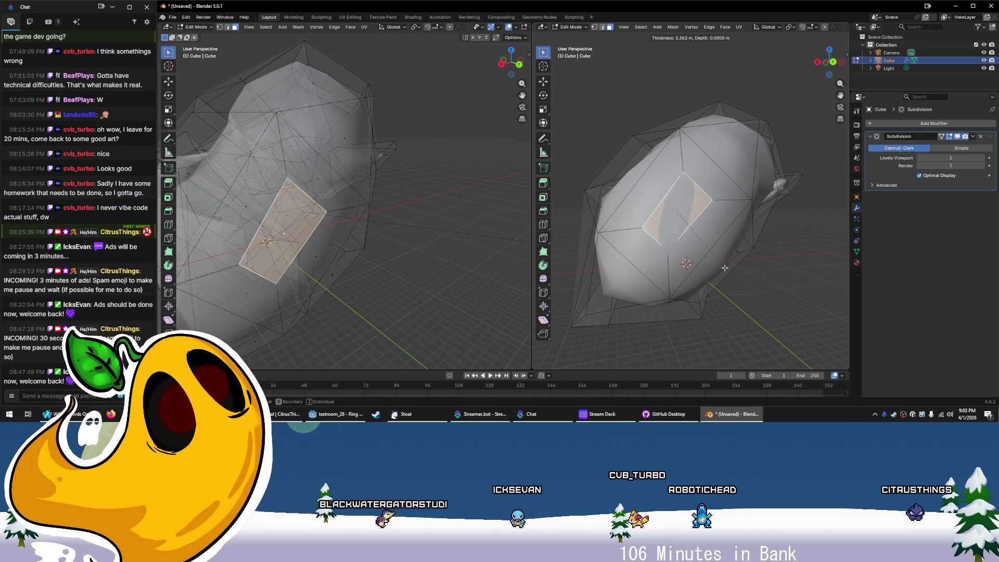
left_click(677, 271)
left_click_drag(677, 270, 682, 262)
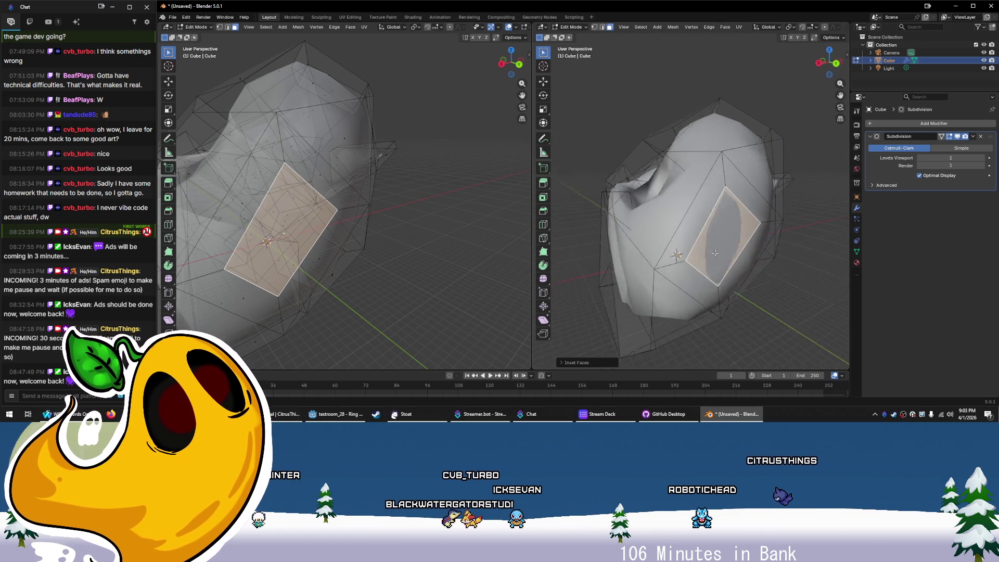
left_click_drag(369, 261, 314, 272)
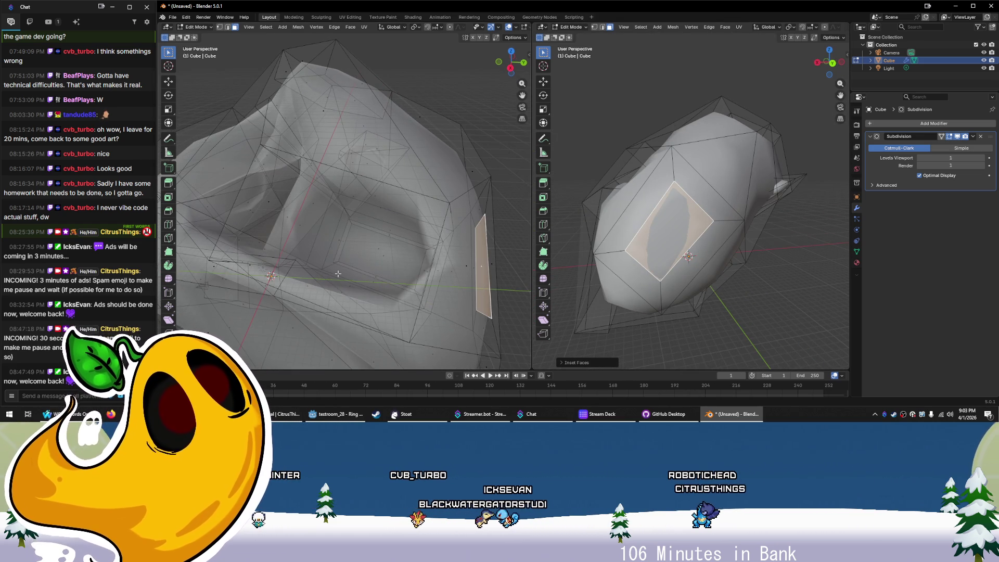
key("g")
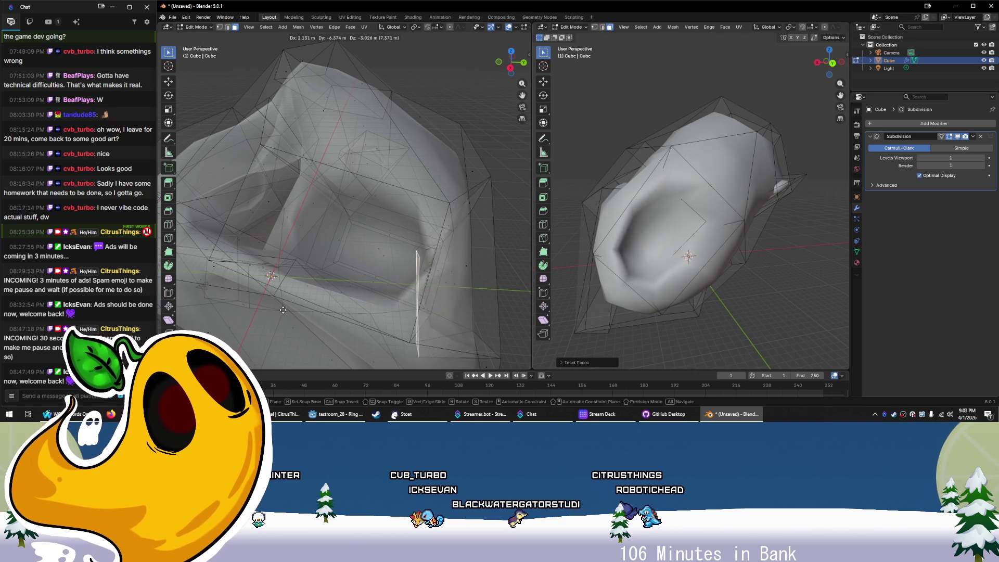
left_click(337, 275)
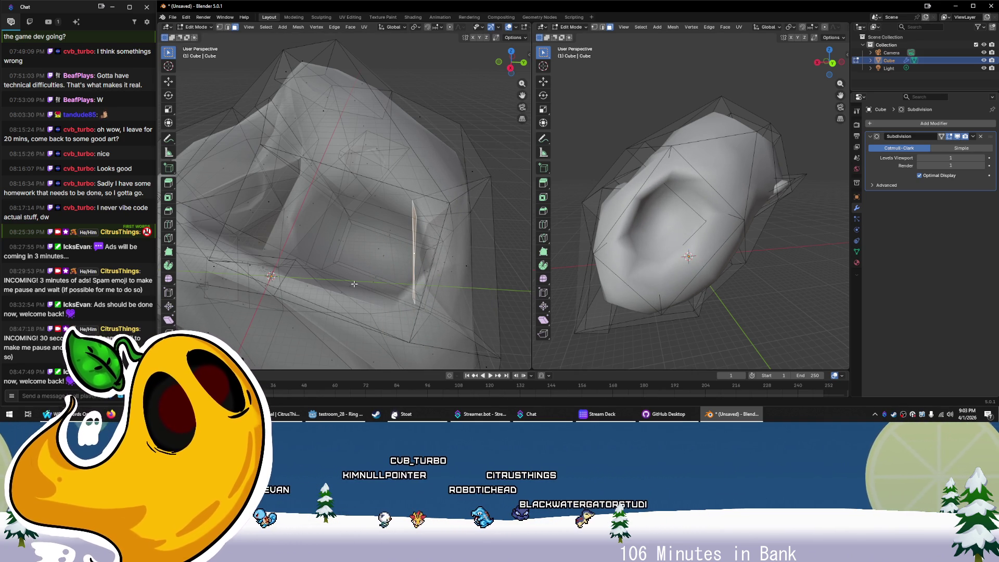
Delete the connected inner tube faces and scale the leftover edge loop down to about 0.47
key("l")
key("x")
left_click(439, 233)
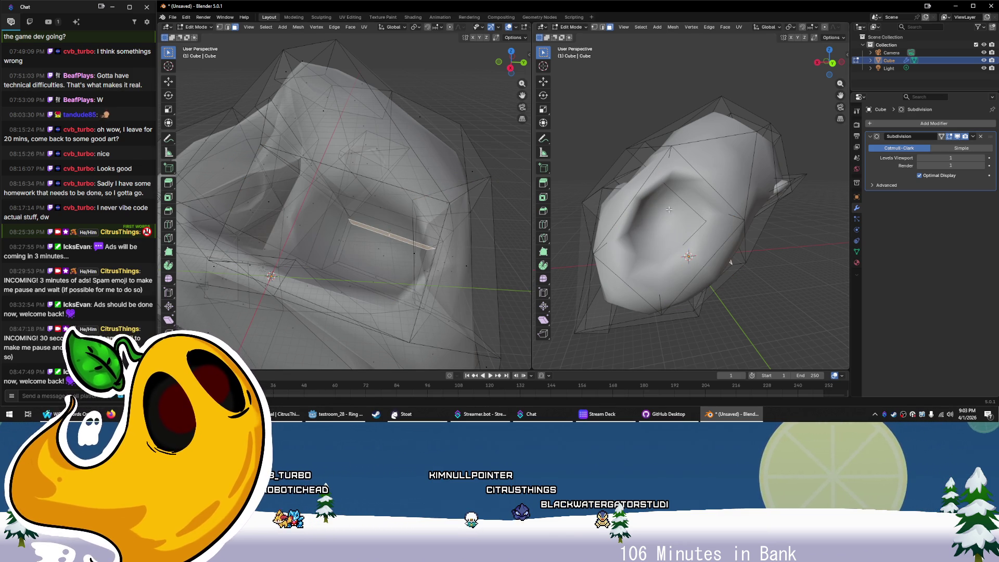
key("2")
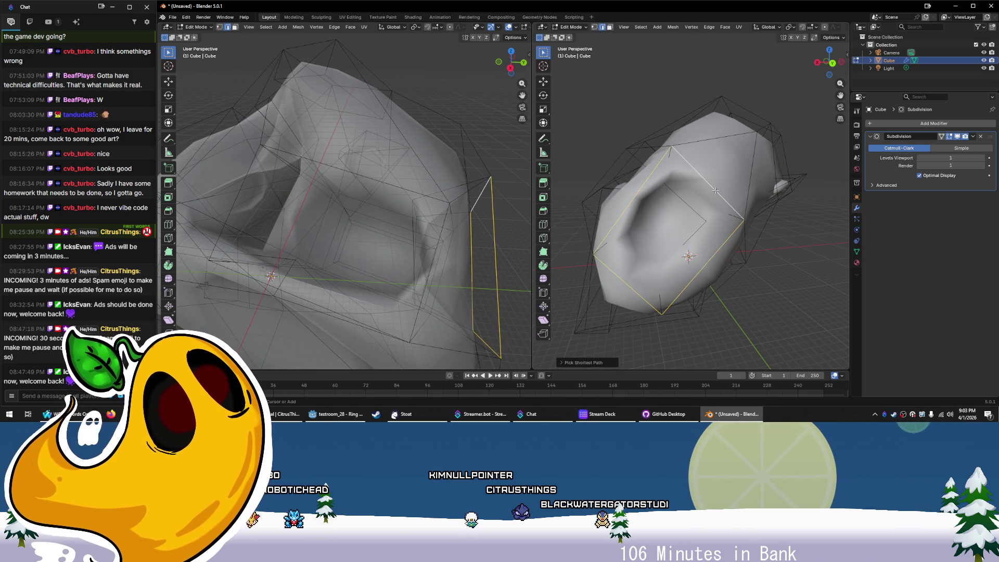
key("s")
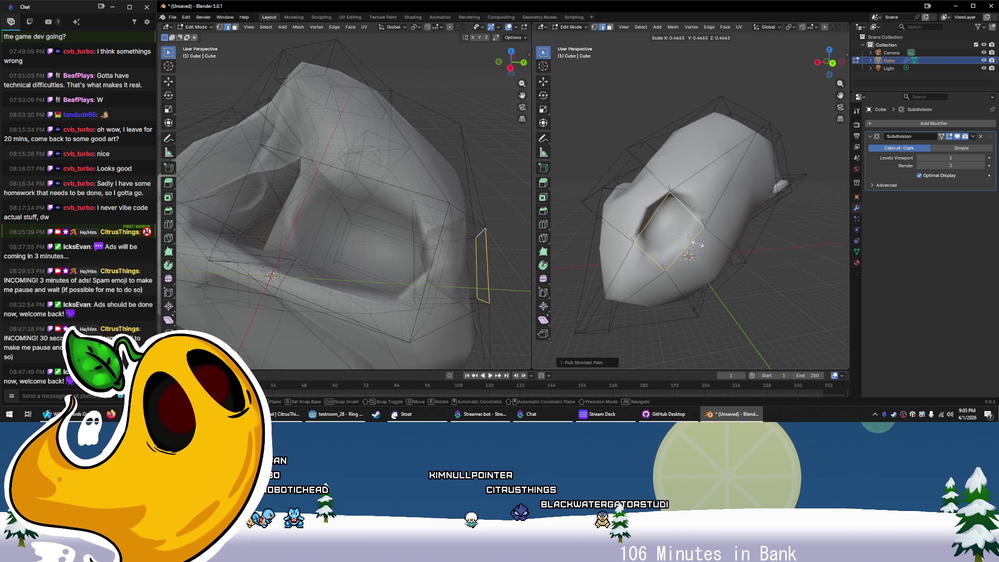
left_click(695, 241)
mouse_move(698, 245)
left_mouse_down()
mouse_move(766, 349)
mouse_move(648, 219)
mouse_move(720, 213)
left_mouse_up()
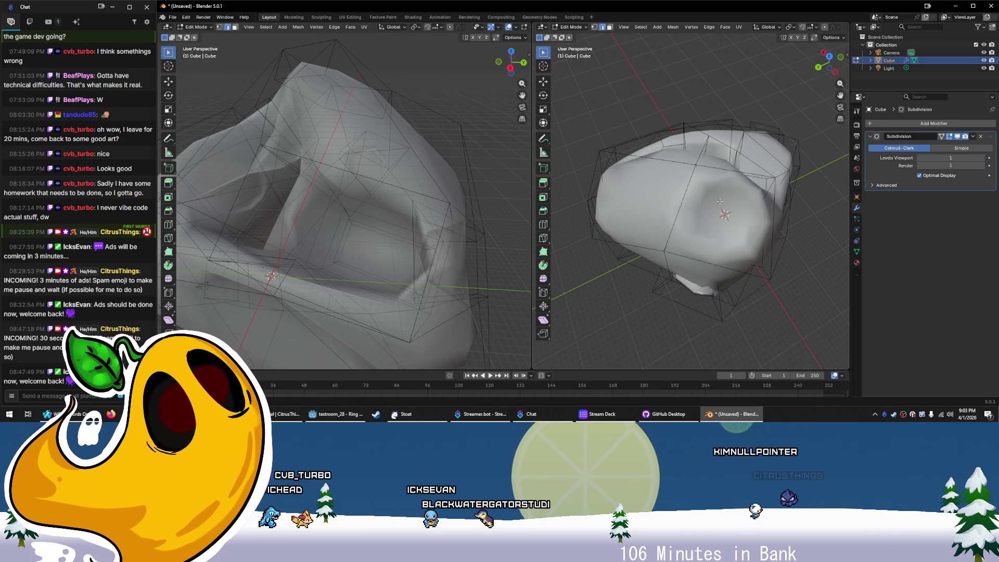
Select the four edges of the rock's top loop and scale the loop down
left_click_drag(364, 234, 388, 243)
scroll(387, 242, "up", 5)
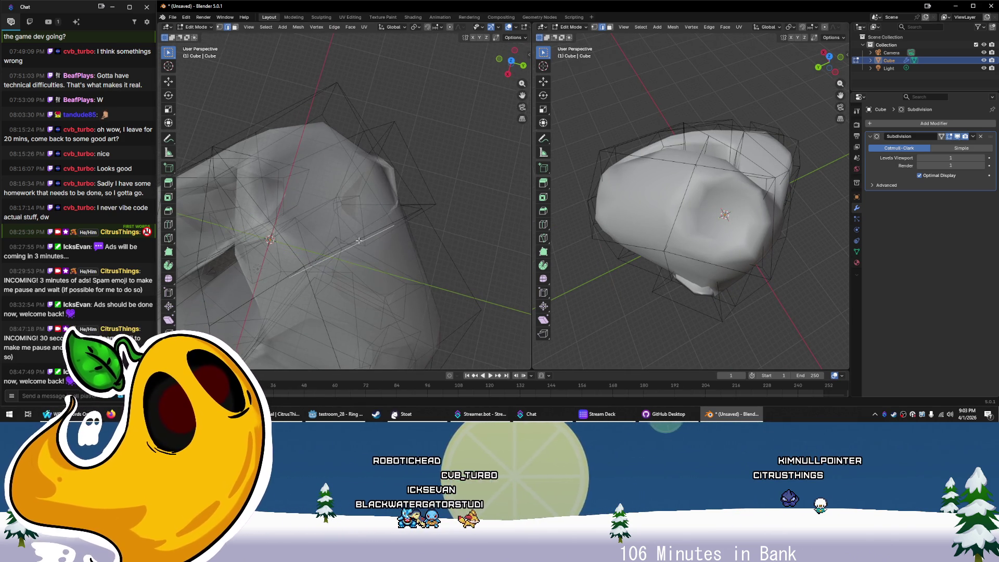
mouse_move(395, 183)
left_mouse_down()
mouse_move(377, 198)
mouse_move(322, 164)
mouse_move(361, 189)
left_mouse_up()
left_click(277, 97)
left_click(317, 200, "shift")
left_click(459, 128, "shift")
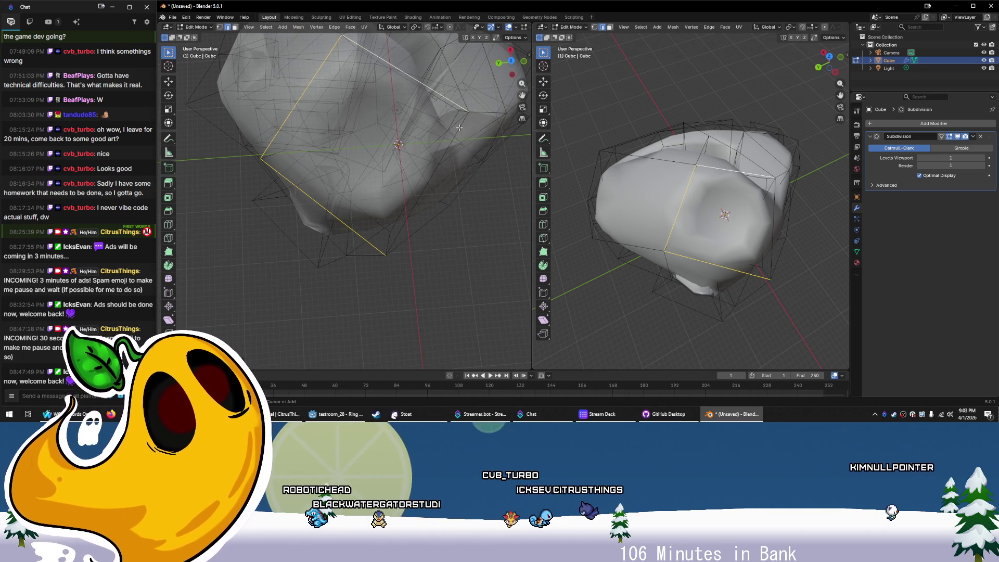
left_click(440, 162, "shift")
key("s")
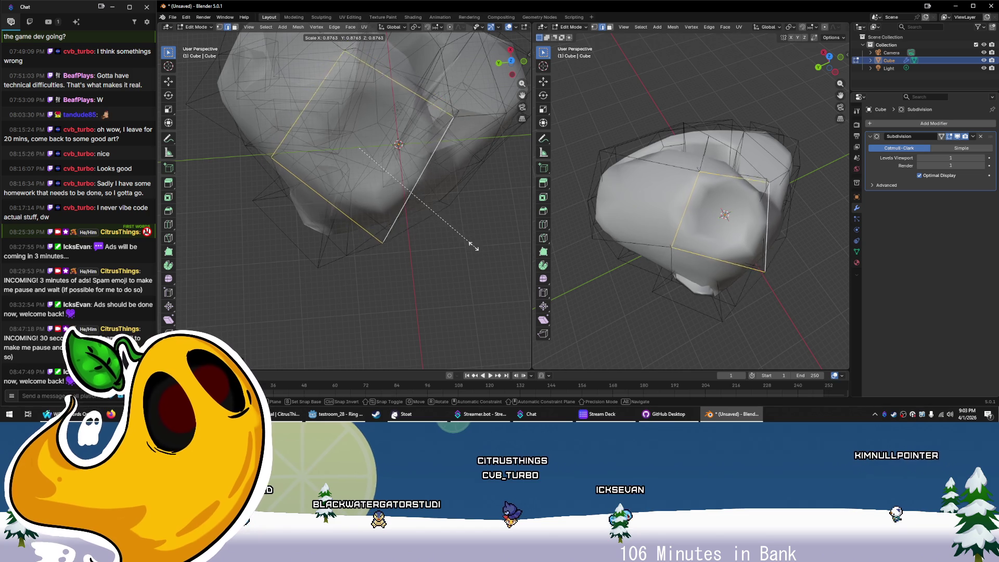
left_click(410, 203)
Try moving the shrunken loop, then undo the move
left_click_drag(411, 203, 433, 235)
key("g")
left_click(438, 141)
mouse_move(651, 219)
left_mouse_down()
mouse_move(681, 244)
mouse_move(604, 283)
mouse_move(616, 306)
mouse_move(679, 289)
left_mouse_up()
key("ctrl+z")
Preview the whole rock in Rendered viewport shading
scroll(632, 301, "down", 4)
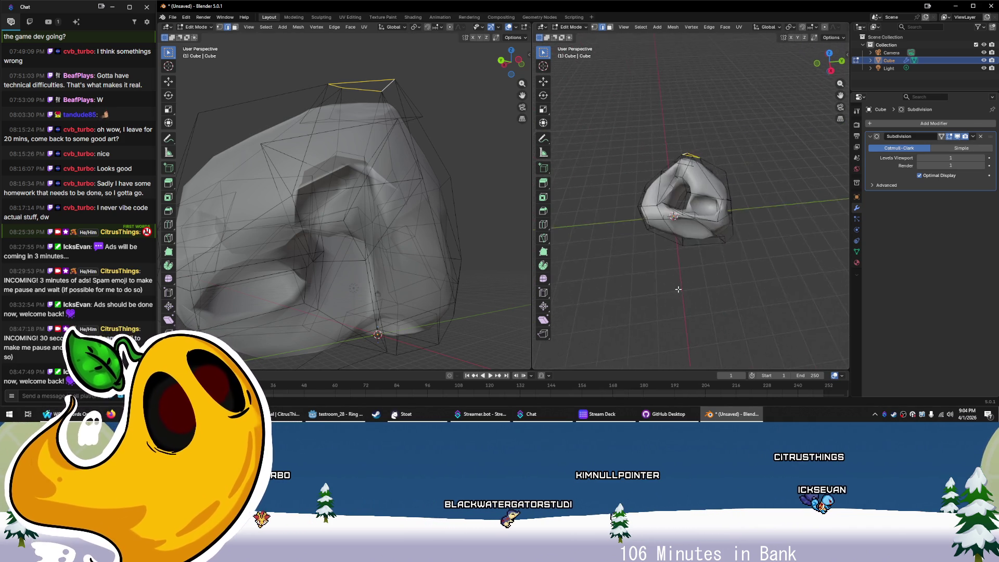
scroll(815, 30, "down", 4)
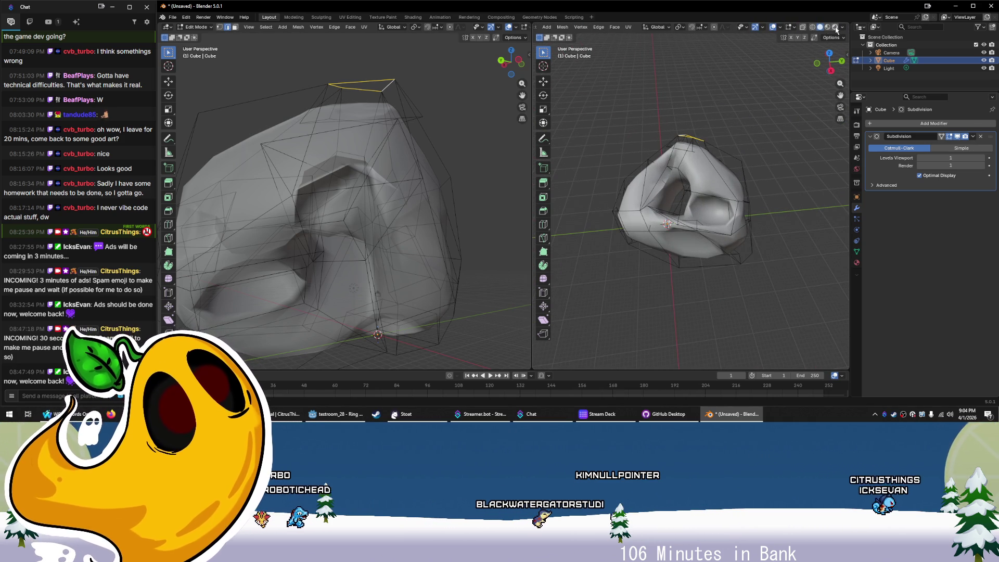
left_click(835, 27)
scroll(645, 212, "up", 6)
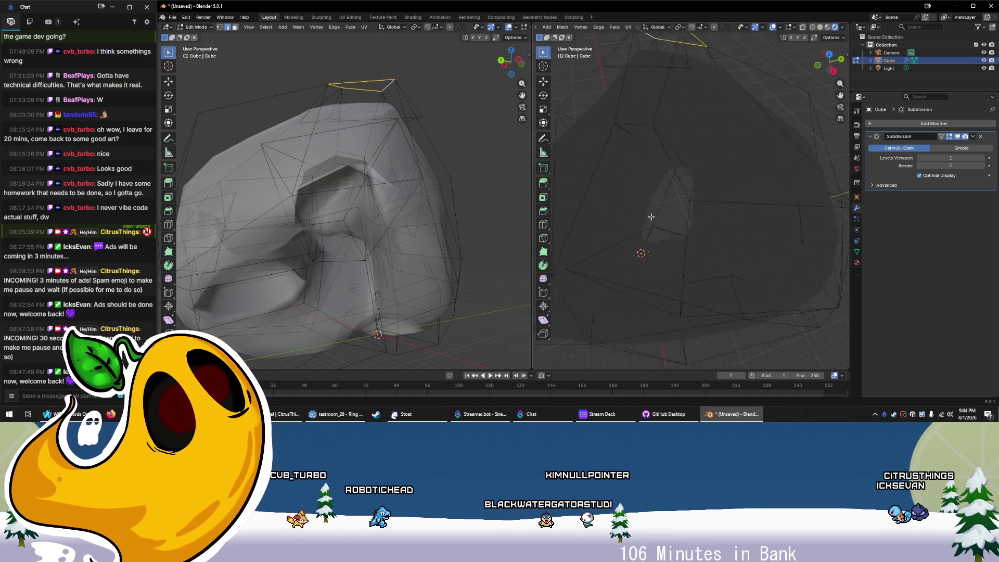
scroll(645, 212, "down", 3)
mouse_move(645, 212)
left_mouse_down()
mouse_move(766, 233)
mouse_move(741, 256)
mouse_move(589, 37)
left_mouse_up()
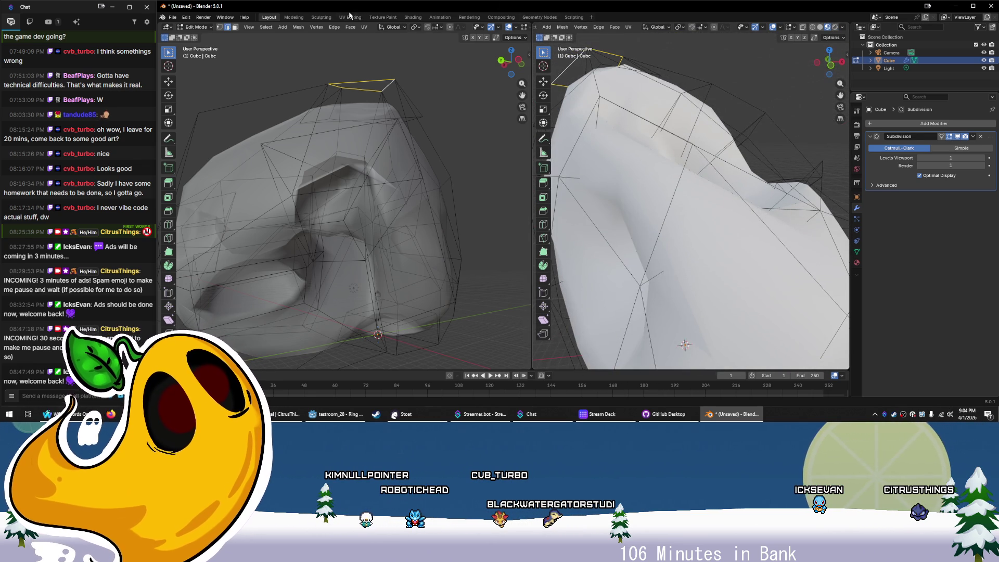
Switch to the Shading workspace and inspect the rock's Principled BSDF material
left_click(348, 17)
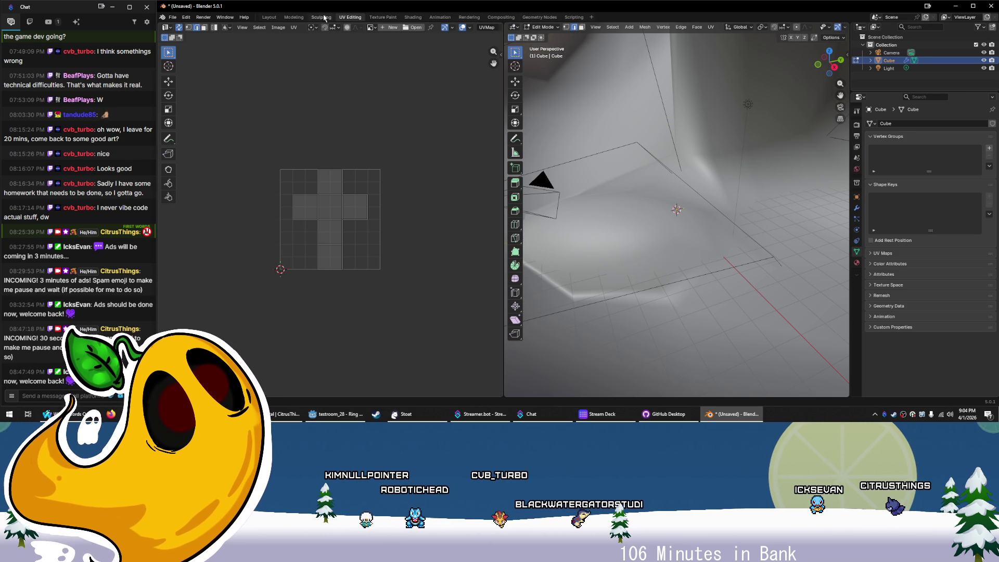
left_click(383, 17)
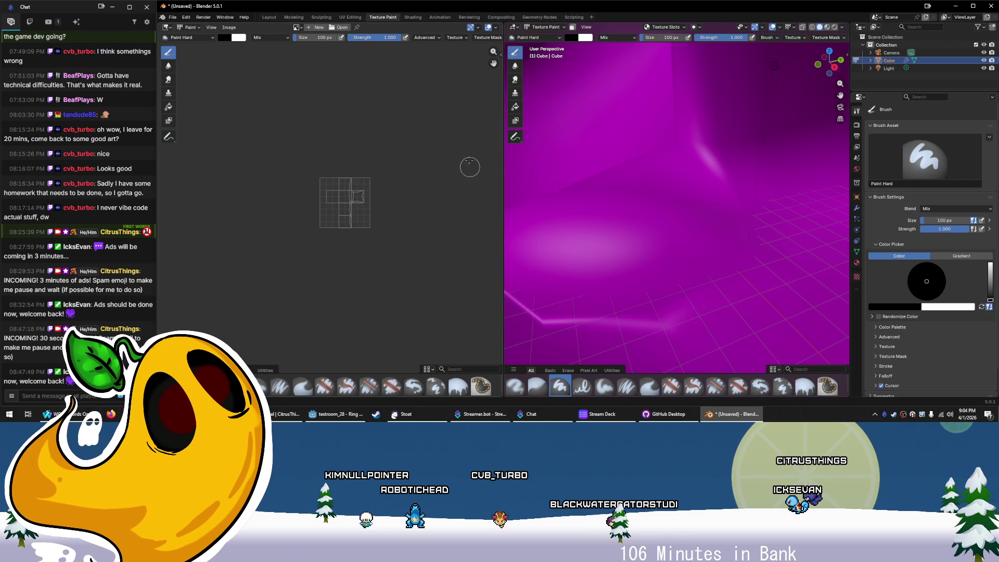
left_click(413, 18)
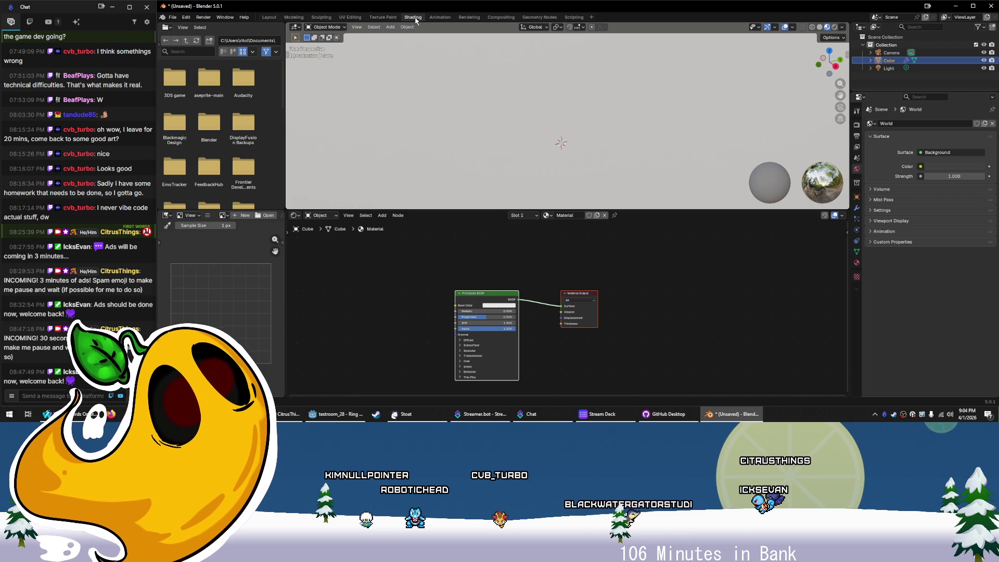
left_click(505, 308)
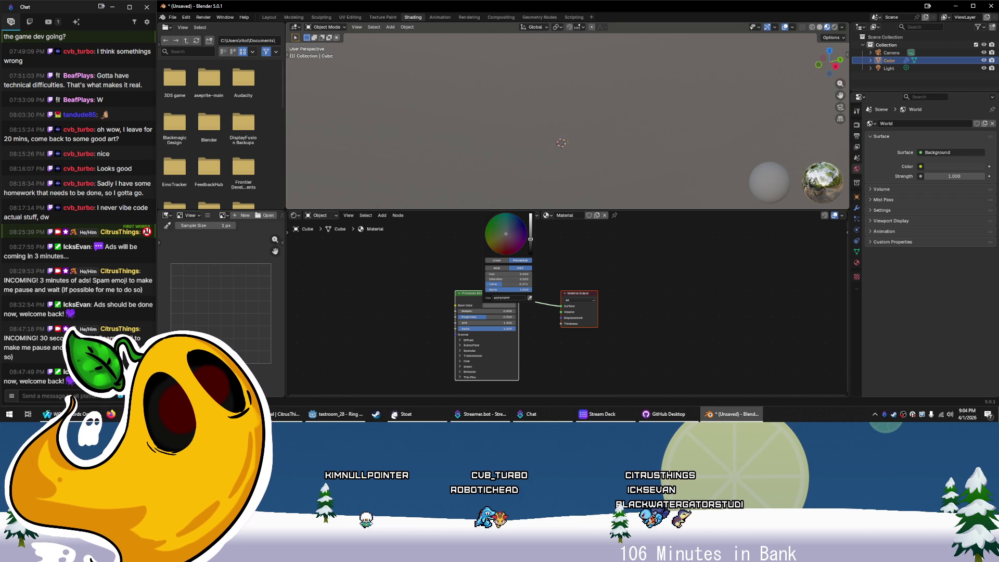
scroll(540, 177, "up", 5)
mouse_move(538, 136)
left_mouse_down()
mouse_move(544, 142)
mouse_move(528, 157)
mouse_move(591, 134)
mouse_move(499, 147)
left_mouse_up()
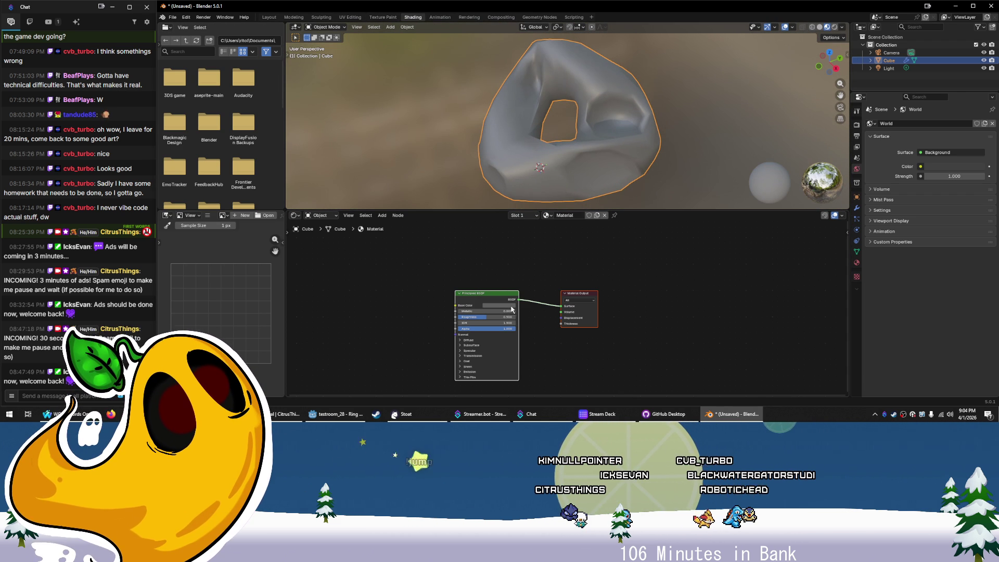
Set the material's Metallic to 0.248 and IOR to about 3.8
left_click_drag(469, 315, 515, 318)
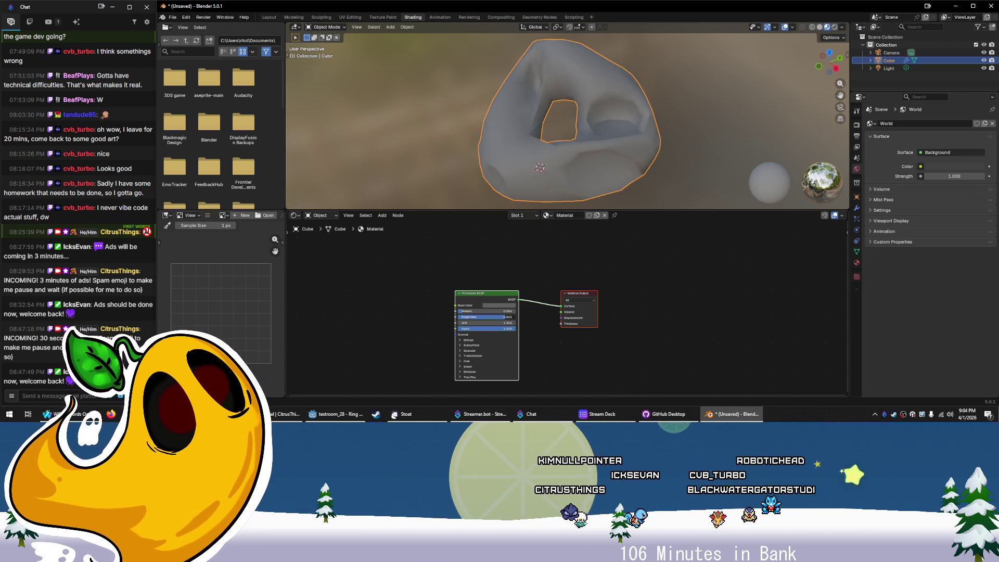
mouse_move(480, 321)
left_mouse_down()
mouse_move(512, 321)
mouse_move(461, 329)
mouse_move(515, 329)
left_mouse_up()
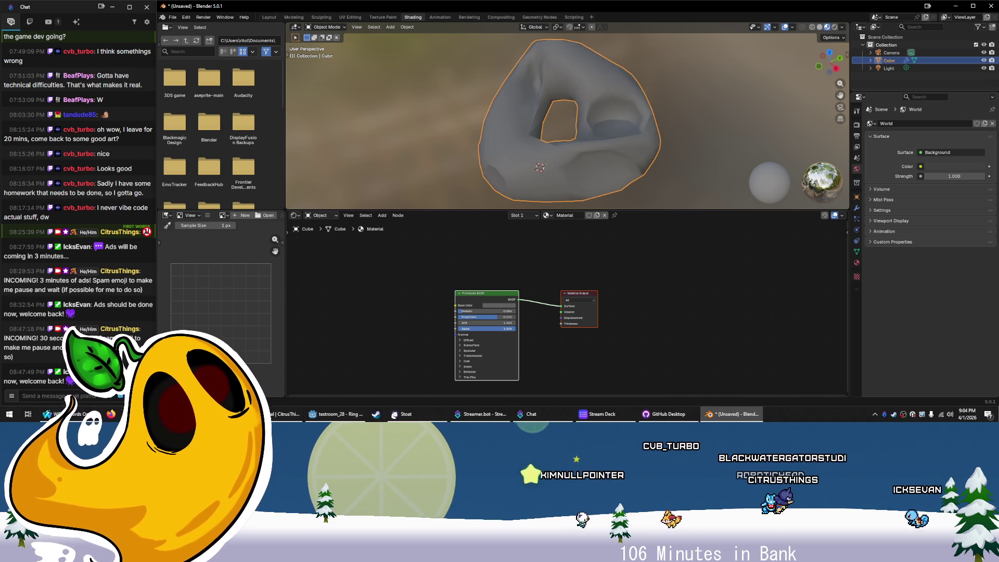
left_click(559, 355)
mouse_move(552, 156)
left_mouse_down()
mouse_move(507, 145)
mouse_move(571, 111)
mouse_move(684, 91)
mouse_move(779, 166)
mouse_move(623, 114)
mouse_move(676, 122)
mouse_move(640, 158)
left_mouse_up()
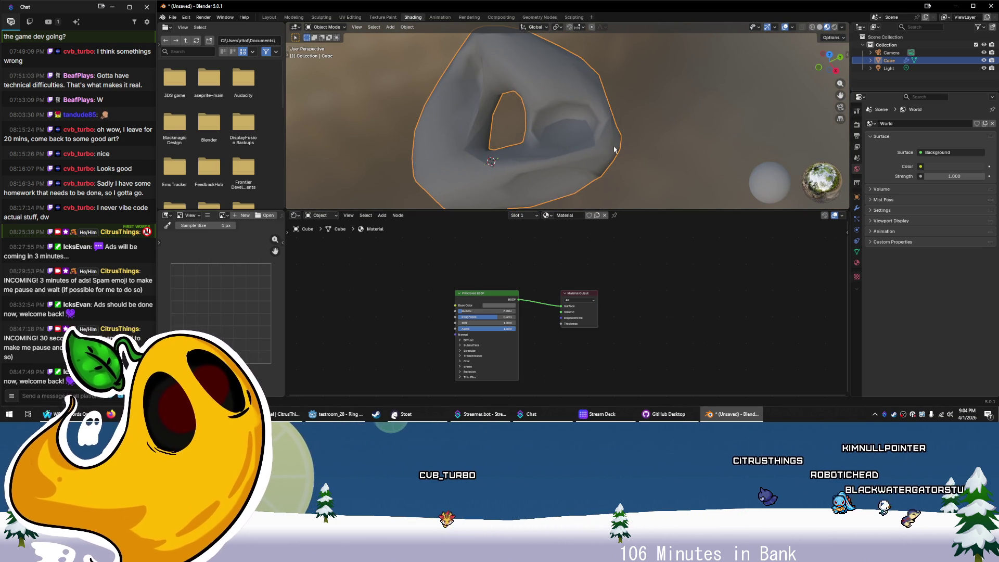
mouse_move(547, 179)
left_mouse_down()
mouse_move(623, 60)
mouse_move(730, 108)
mouse_move(725, 98)
mouse_move(704, 105)
mouse_move(687, 172)
mouse_move(621, 157)
left_mouse_up()
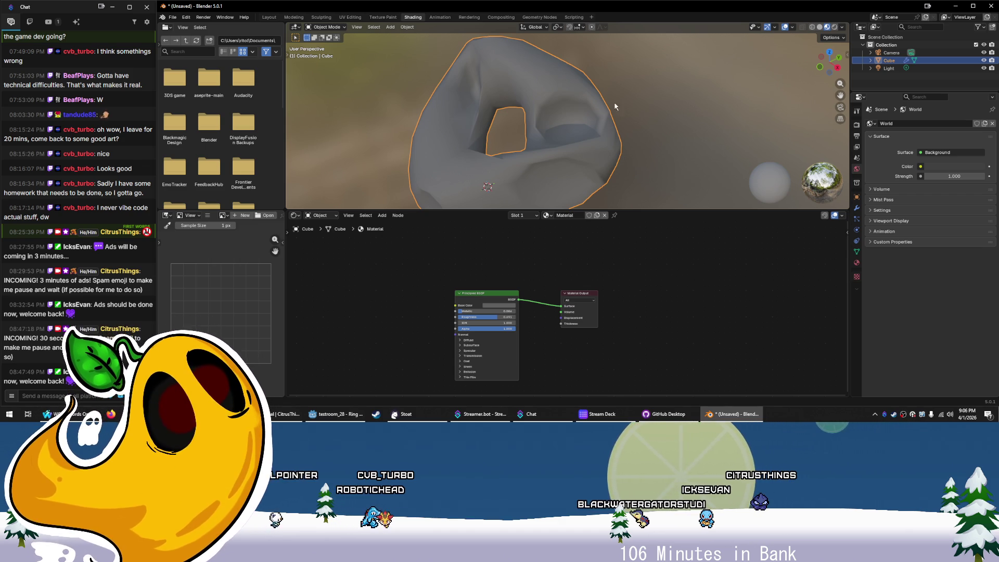
Bring up the save-file window for the untitled rock scene with Ctrl+S
key("ctrl+s")
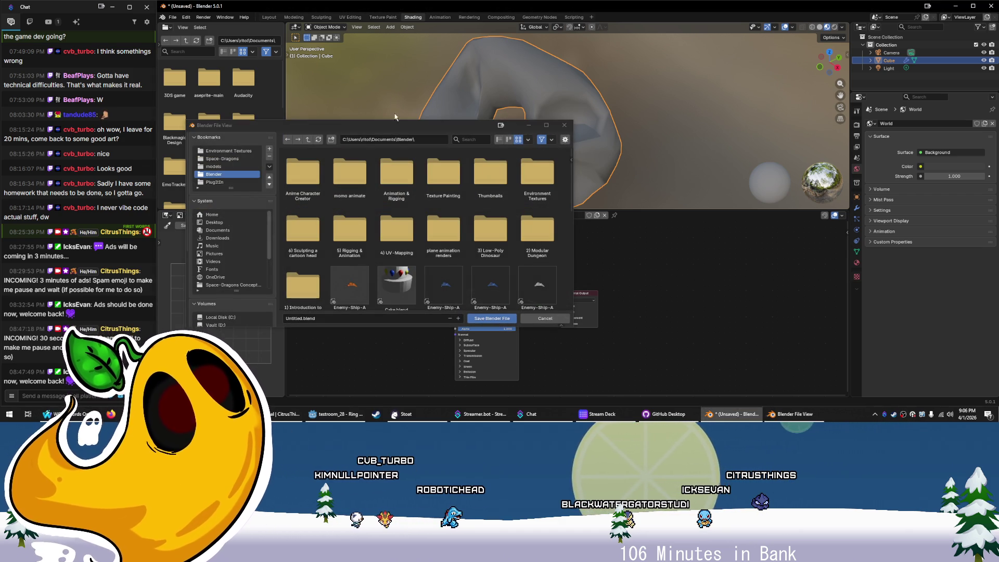
Navigate to the Space-Dragons project's Assets > Blend Files folder
left_click(245, 159)
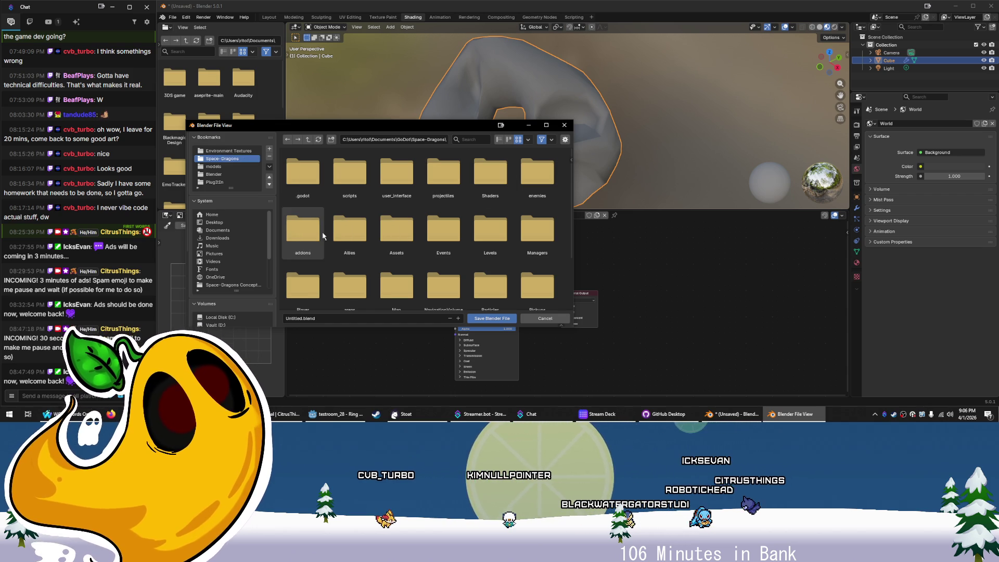
double_click(396, 229)
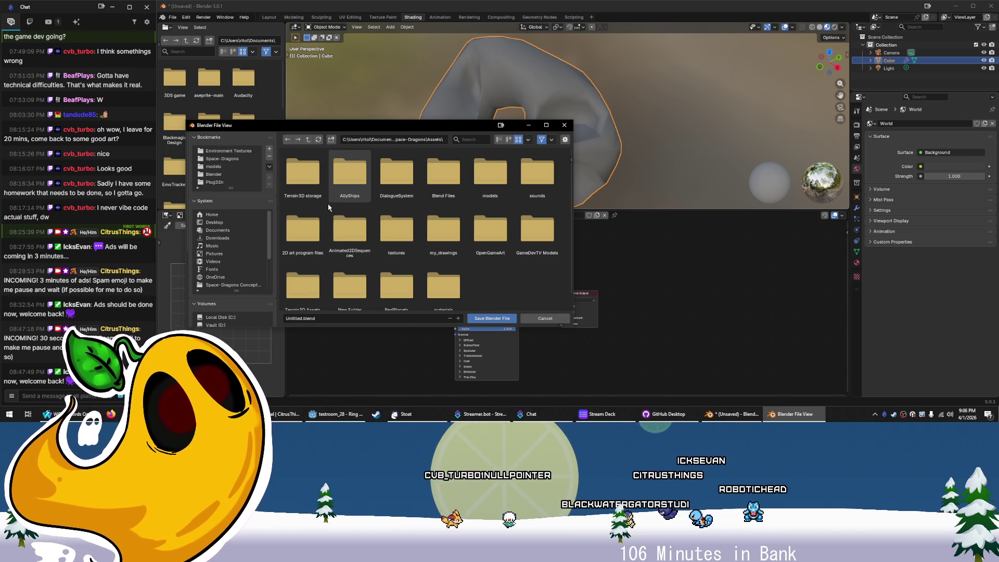
double_click(445, 187)
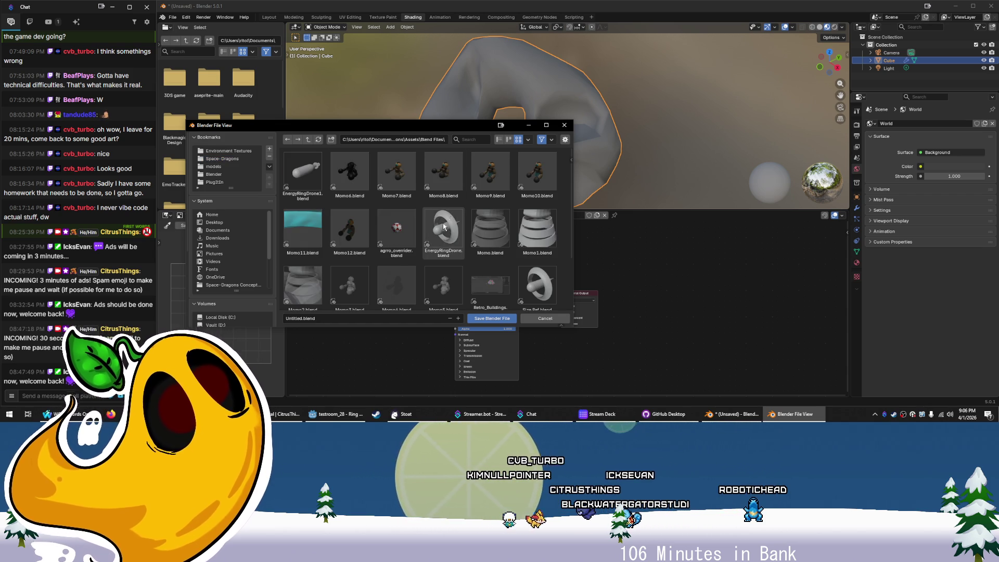
scroll(440, 243, "down", 3)
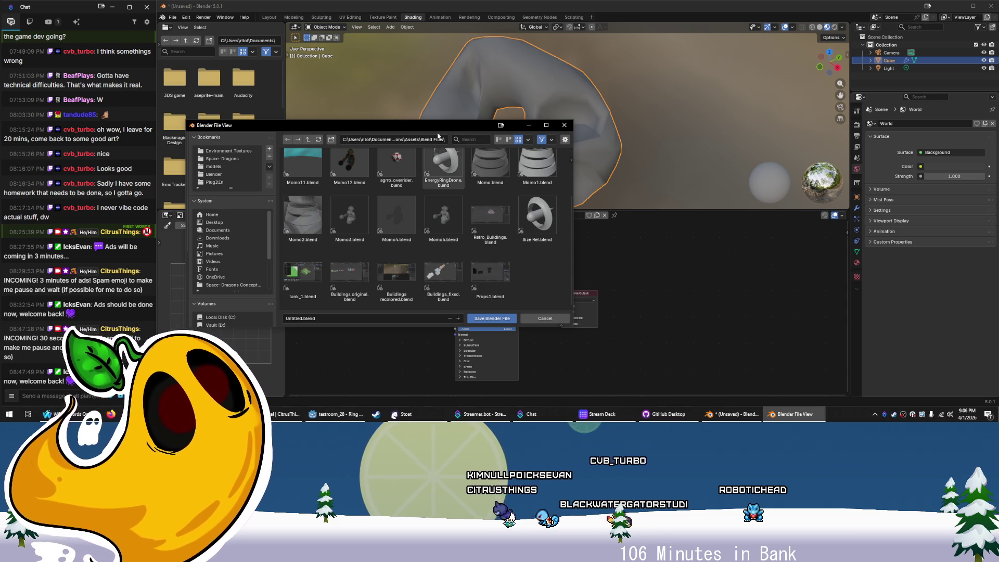
Create a Rocks folder there and save the scene into it as looprock.blend
left_click(331, 141)
type("Rocks")
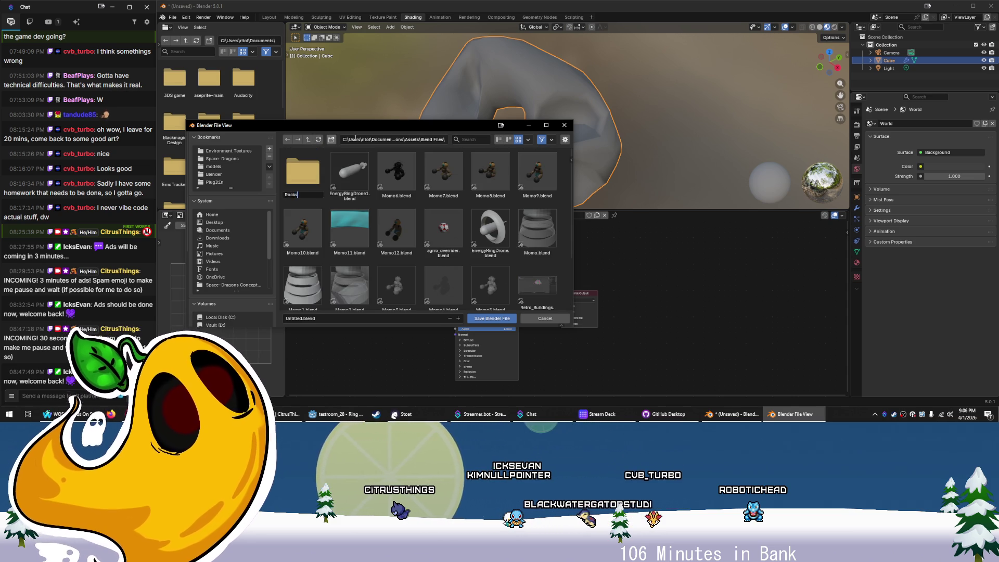
key("Return")
double_click(303, 188)
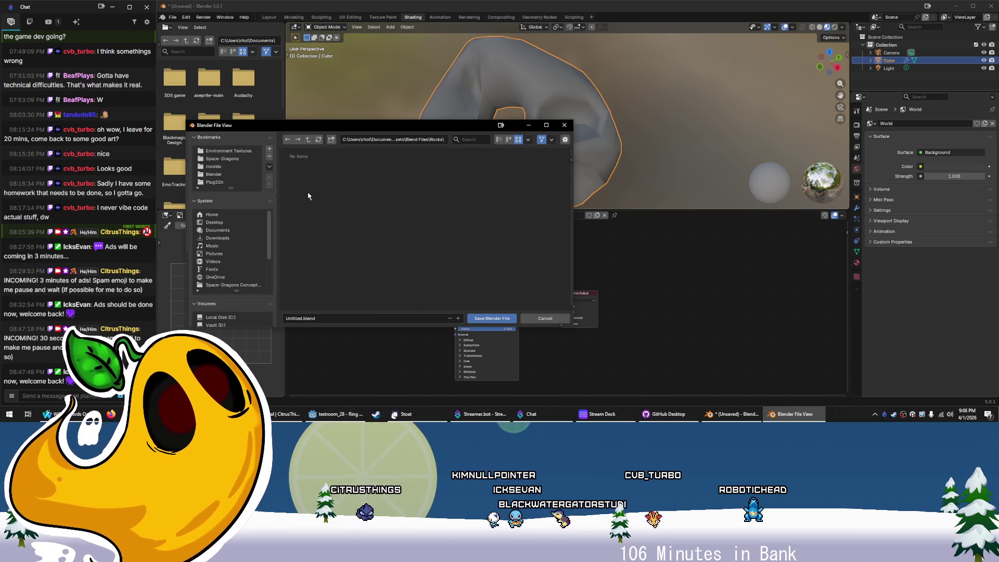
key("BackSpace")
type("ooprock")
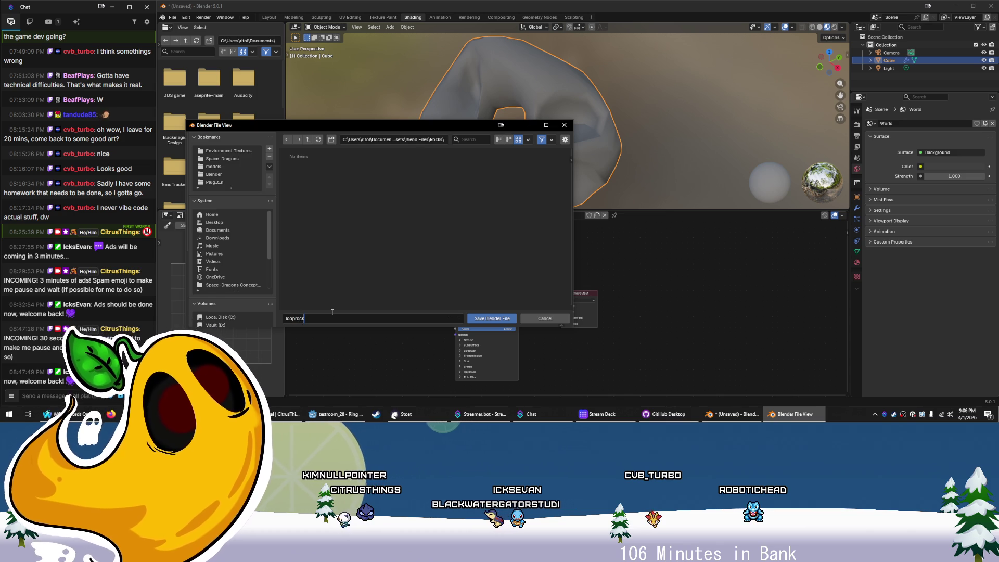
left_click(475, 319)
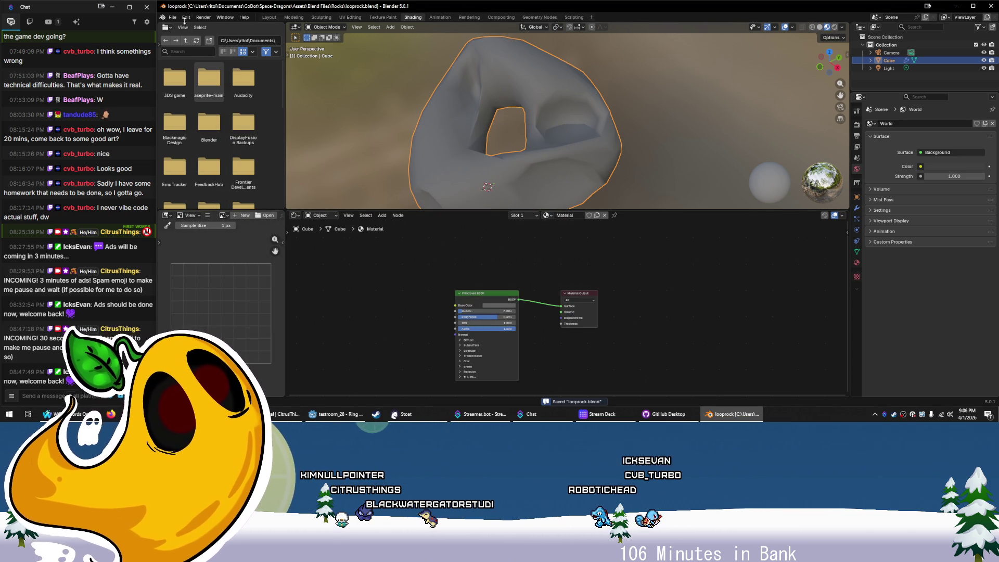
scroll(426, 145, "down", 5)
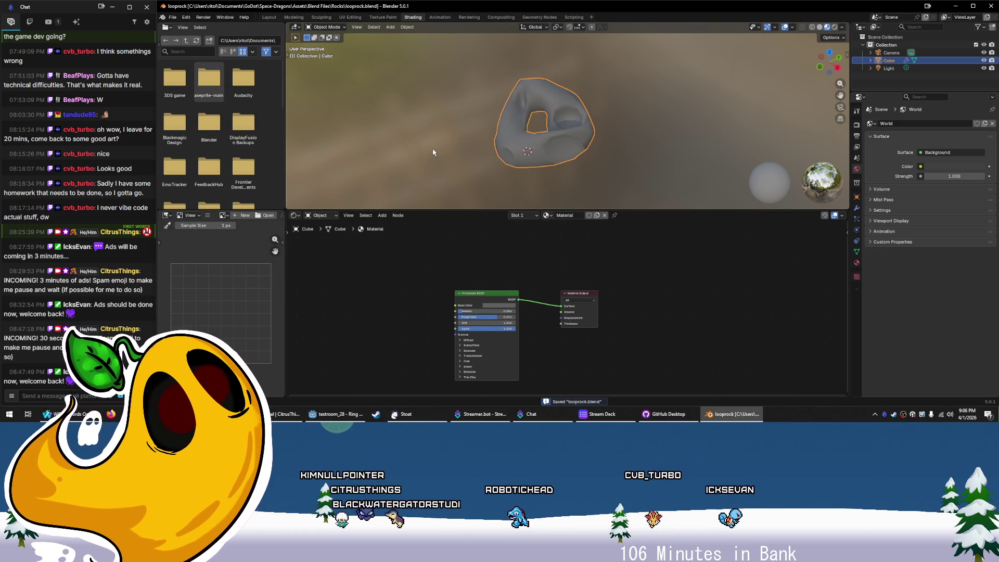
mouse_move(356, 148)
left_mouse_down()
mouse_move(444, 145)
mouse_move(585, 83)
mouse_move(560, 150)
mouse_move(384, 118)
mouse_move(377, 112)
mouse_move(433, 92)
mouse_move(407, 73)
mouse_move(336, 124)
mouse_move(517, 107)
mouse_move(665, 145)
mouse_move(669, 217)
mouse_move(594, 62)
mouse_move(560, 220)
mouse_move(665, 108)
mouse_move(642, 140)
left_mouse_up()
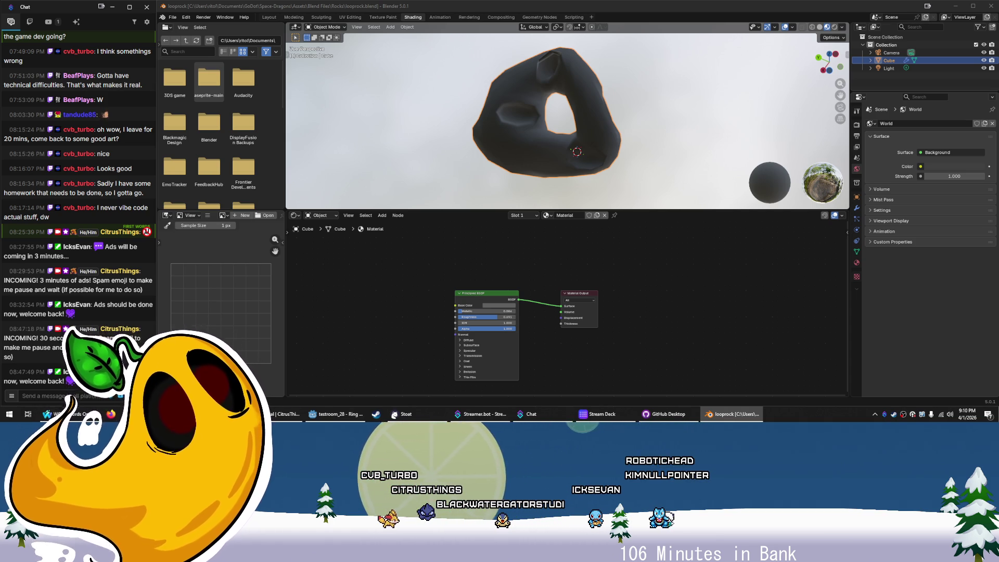
left_click(173, 17)
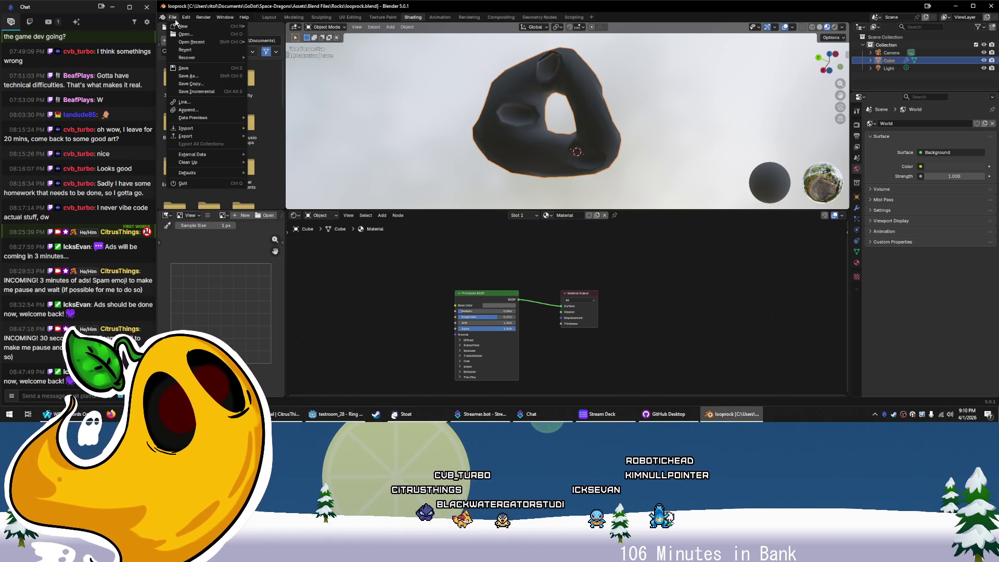
Export the rock as glTF 2.0 looprock.glb into Assets/models/RingSystem and deselect it
mouse_move(218, 132)
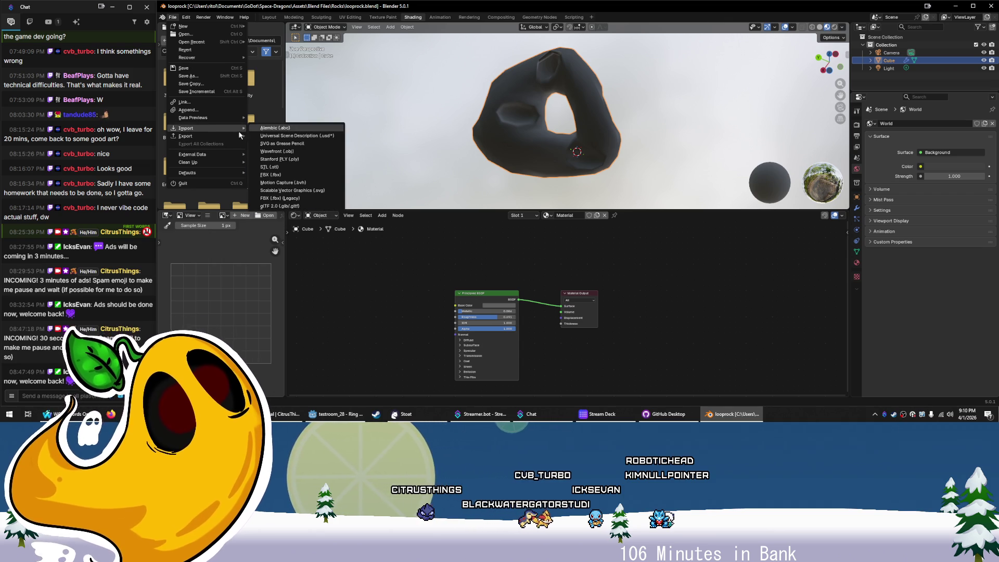
left_click(292, 206)
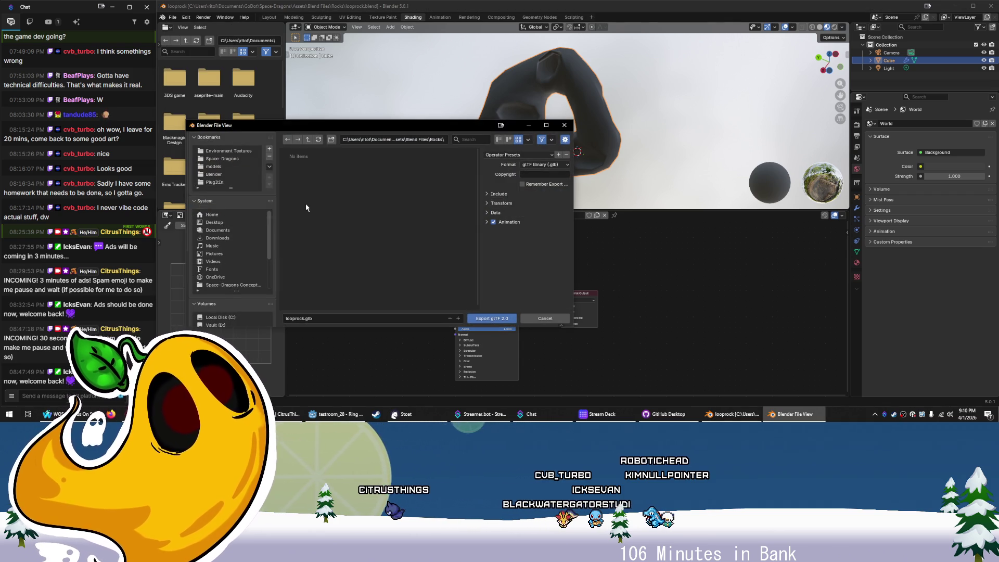
left_click(309, 141)
left_click(308, 140)
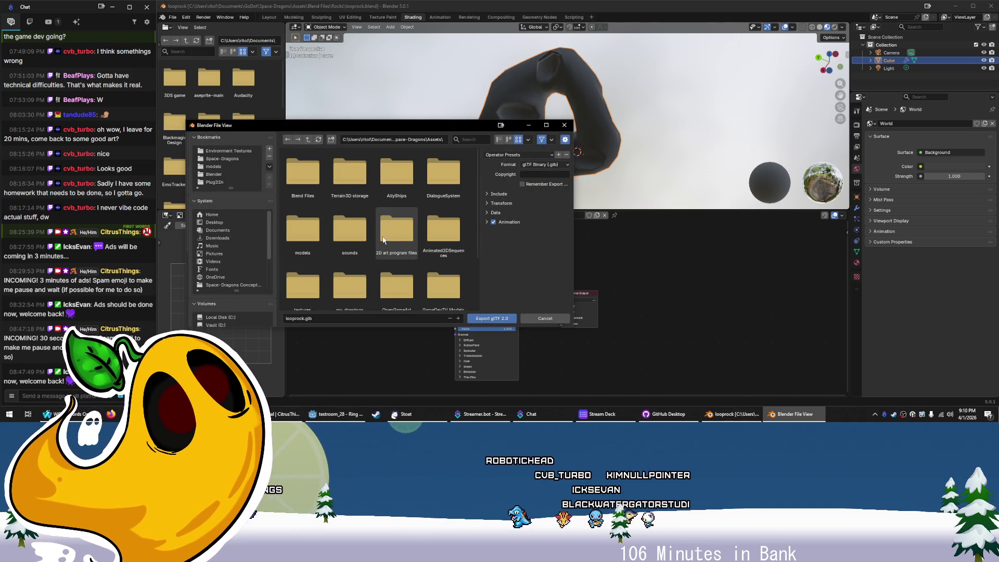
scroll(390, 241, "down", 2)
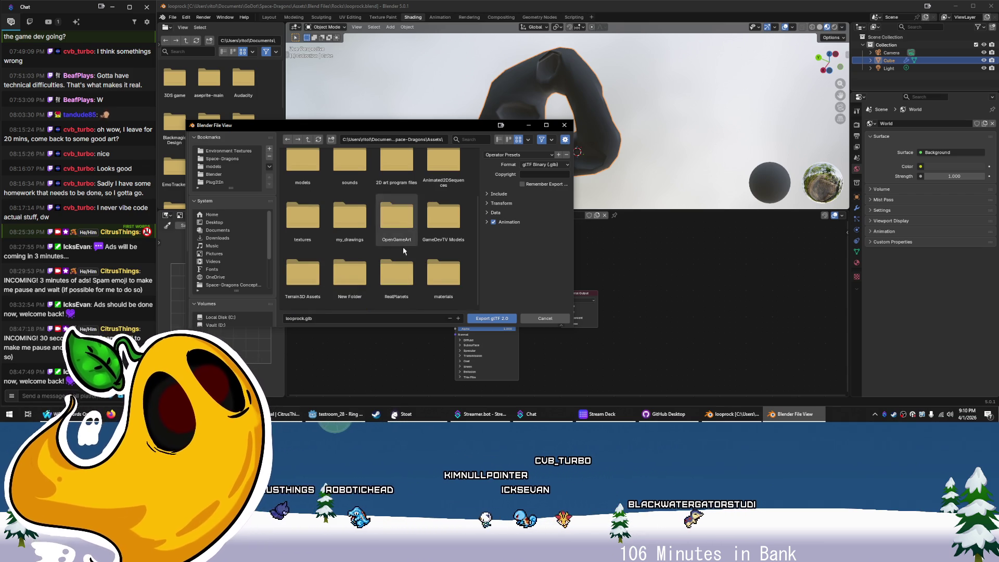
double_click(305, 173)
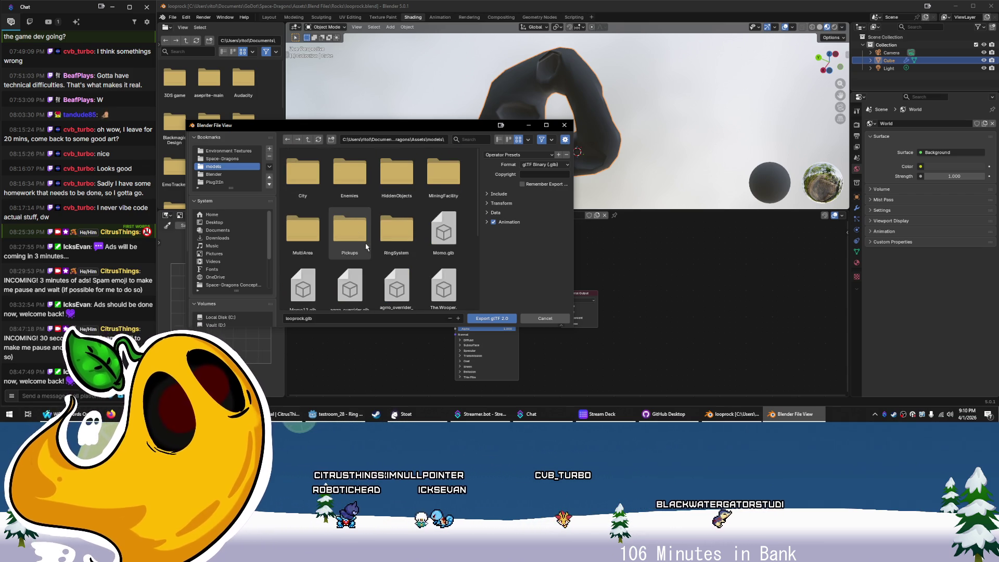
scroll(398, 249, "down", 2)
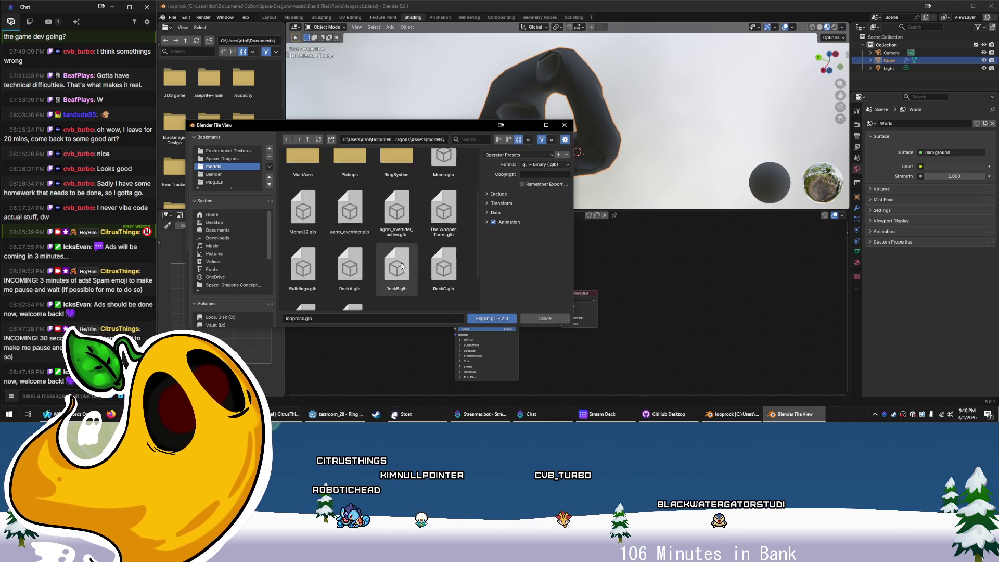
double_click(392, 199)
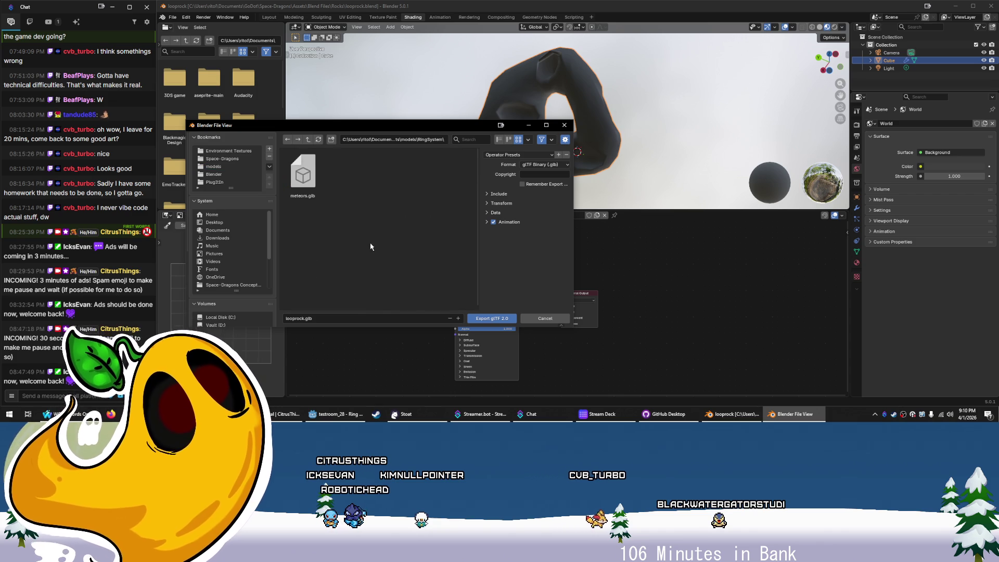
left_click(491, 319)
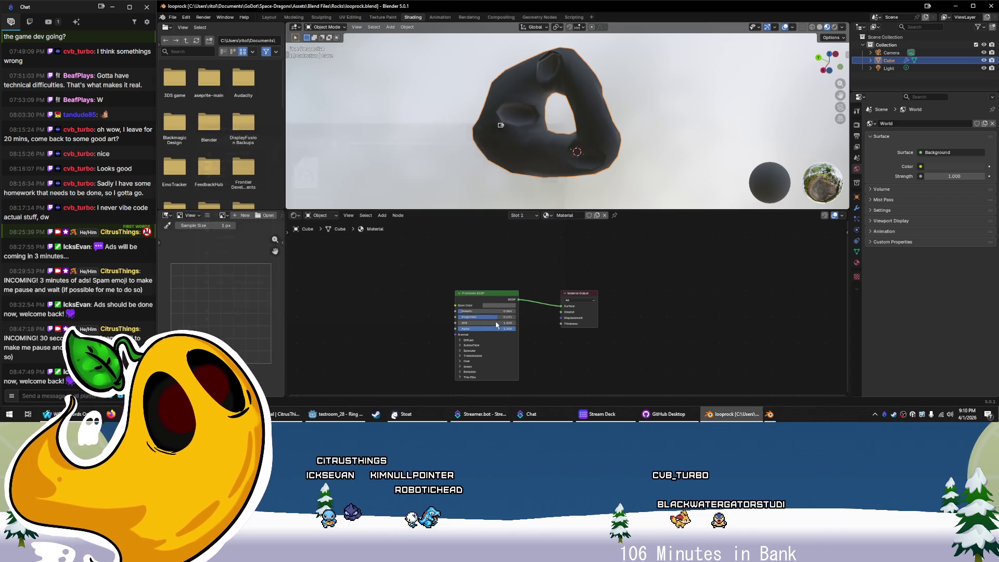
left_click(412, 157)
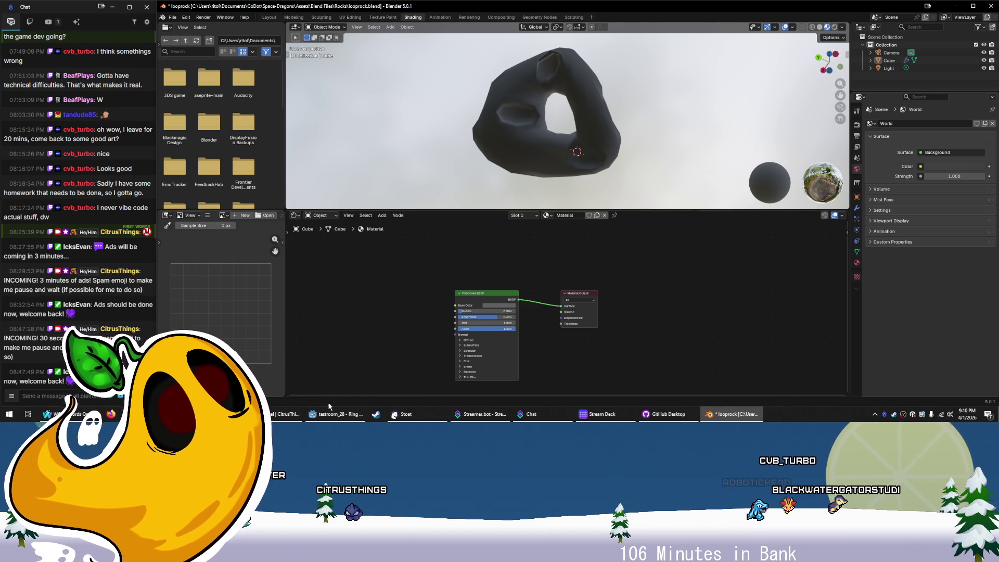
left_click(335, 413)
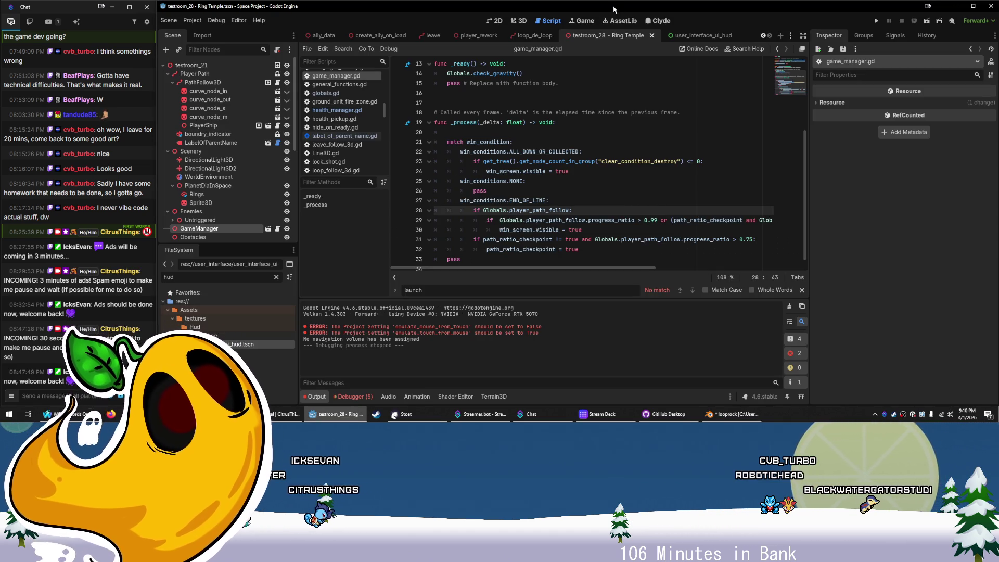
Show the ring scene in the 3D view, framed on the PlayerShip node
left_click(514, 22)
scroll(593, 217, "up", 10)
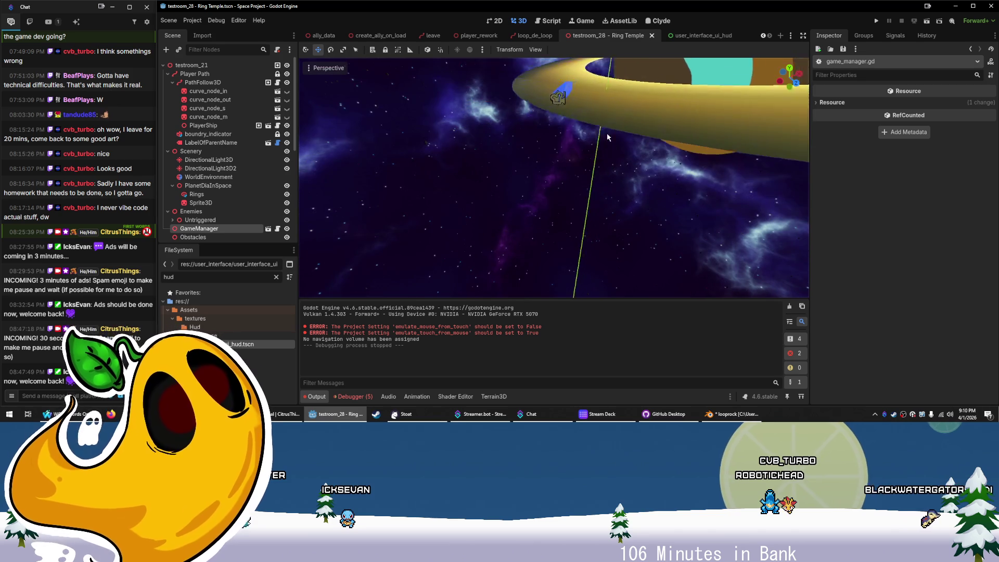
scroll(562, 110, "down", 6)
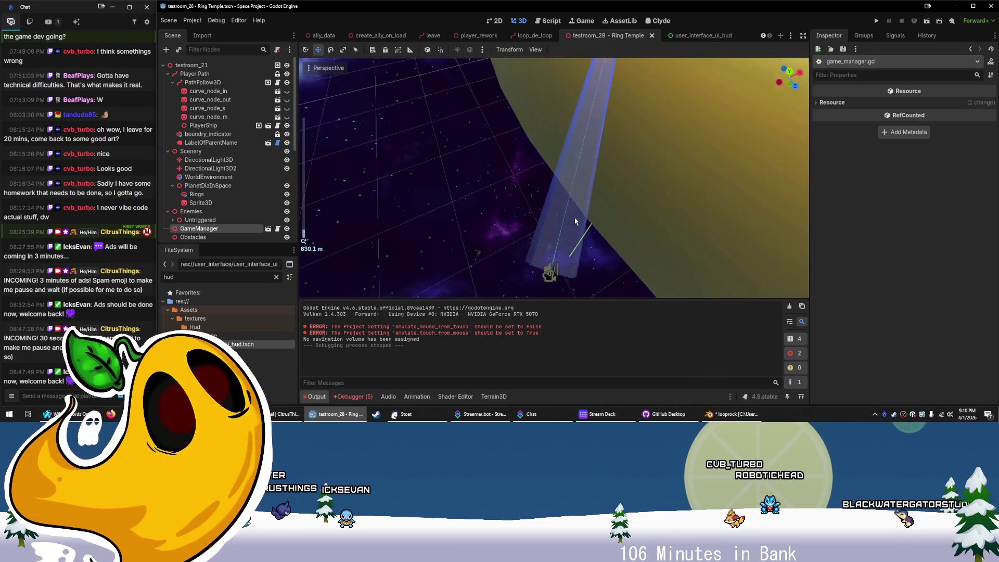
left_click(448, 175)
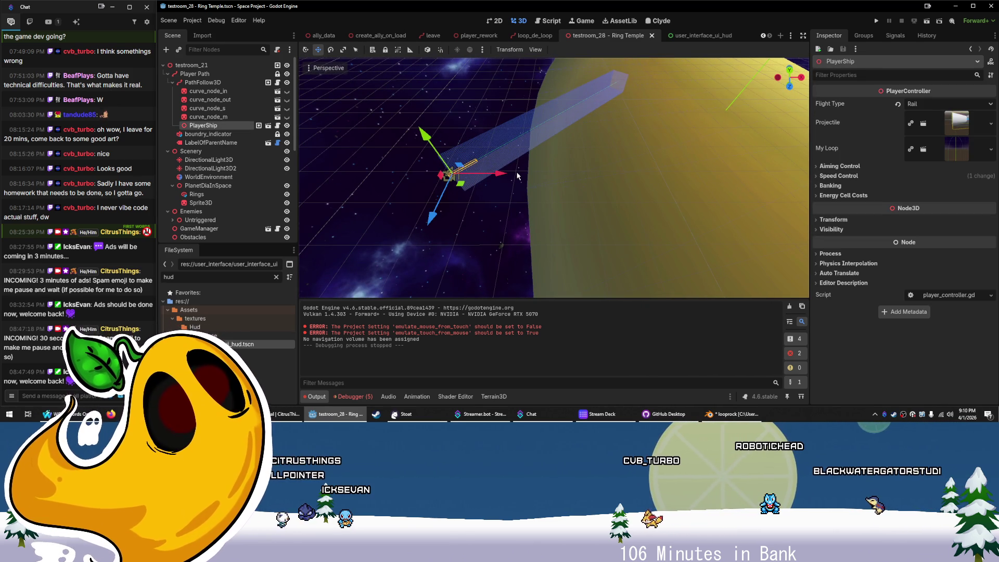
key("f")
scroll(518, 176, "up", 5)
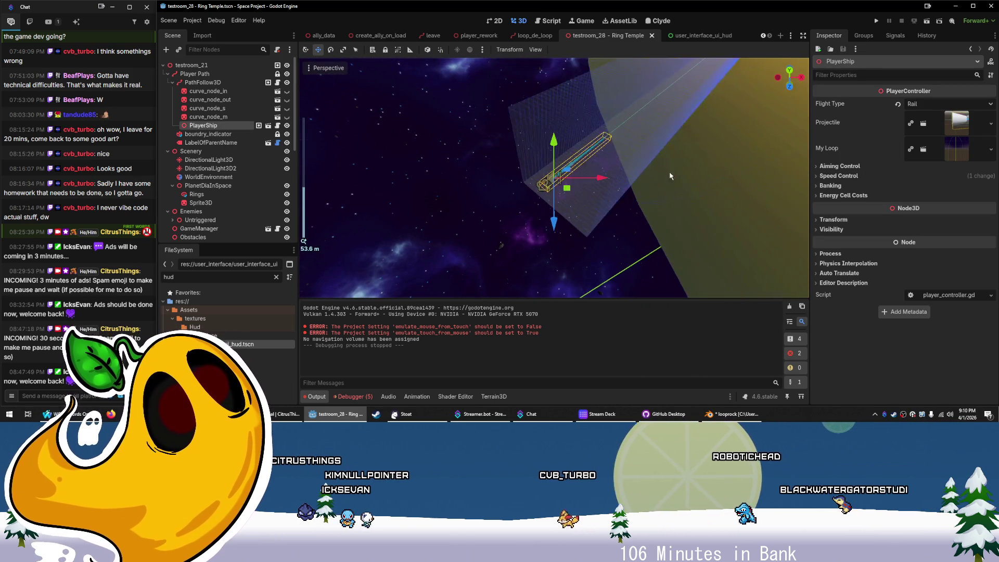
mouse_move(634, 203)
left_mouse_down()
mouse_move(714, 186)
mouse_move(557, 178)
left_mouse_up()
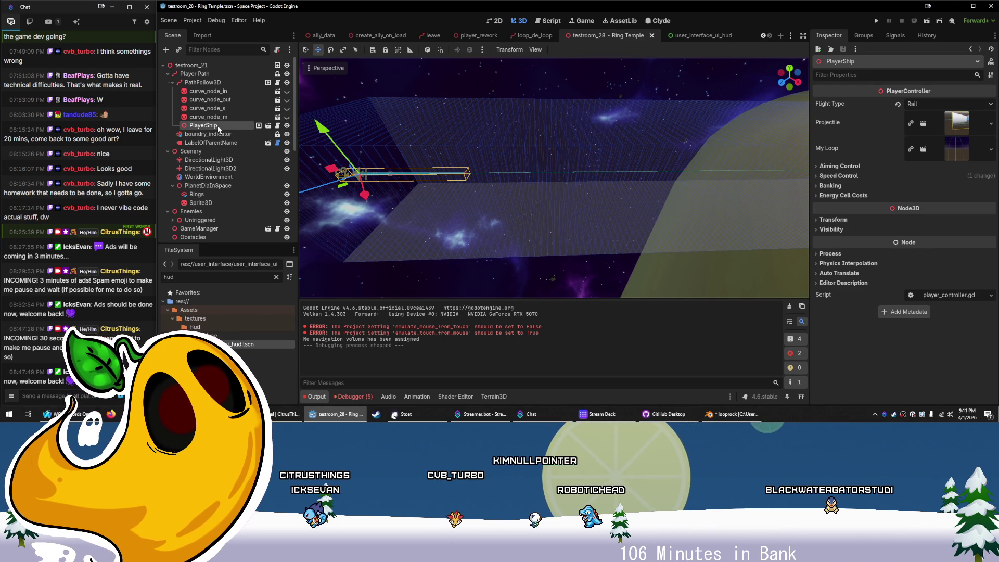
scroll(210, 174, "down", 3)
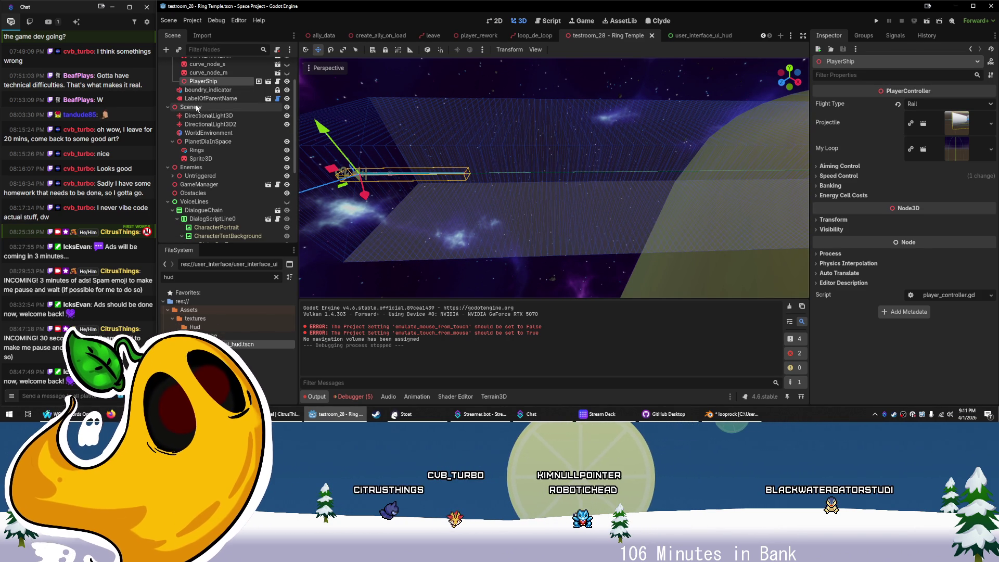
Select the Obstacles node and filter the FileSystem dock with 'loop'
left_click(172, 142)
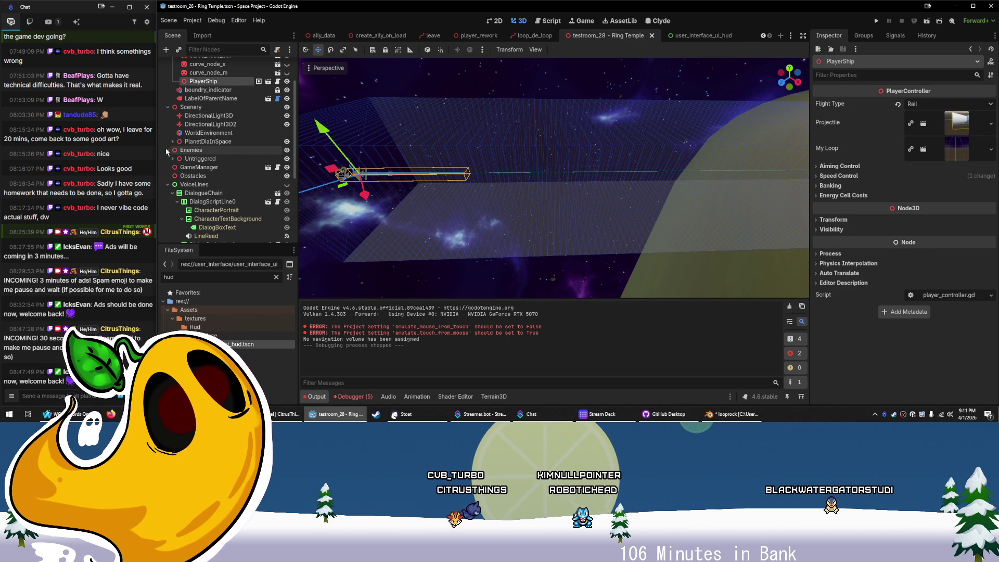
left_click(203, 176)
key("ctrl+shift+a")
key("Escape")
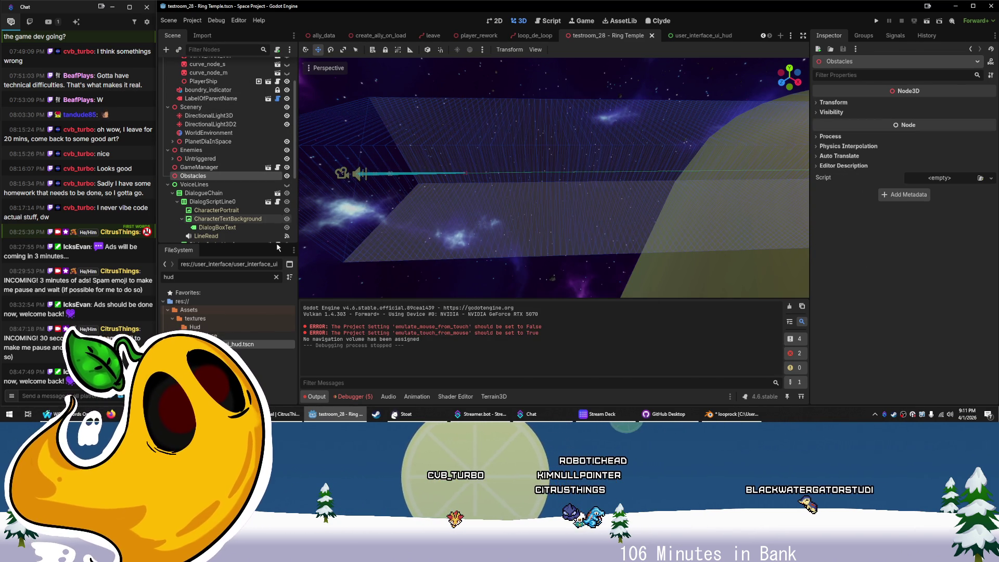
type("loop")
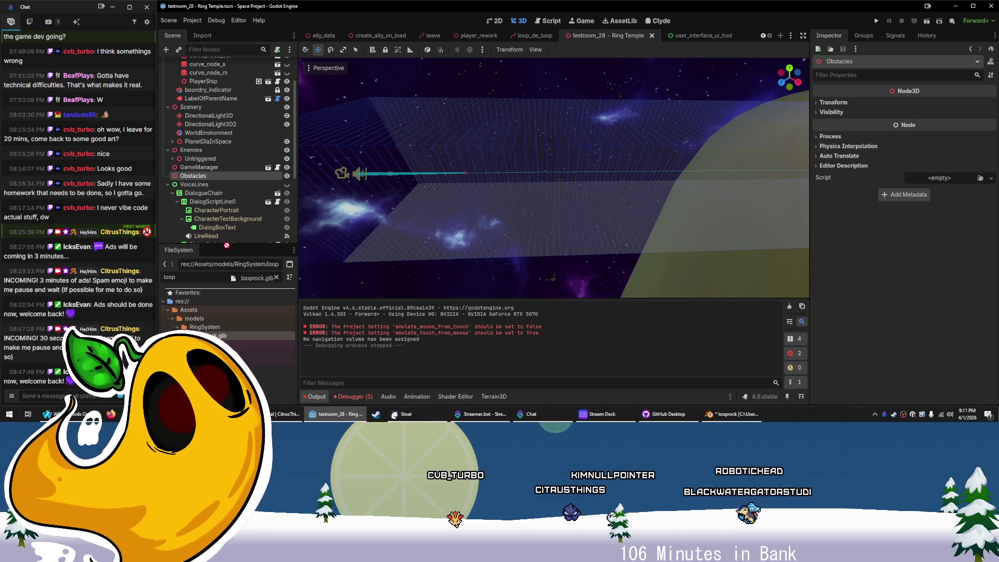
Add looprock as a child of Obstacles and move it up onto the ring's edge
left_click_drag(229, 334, 208, 176)
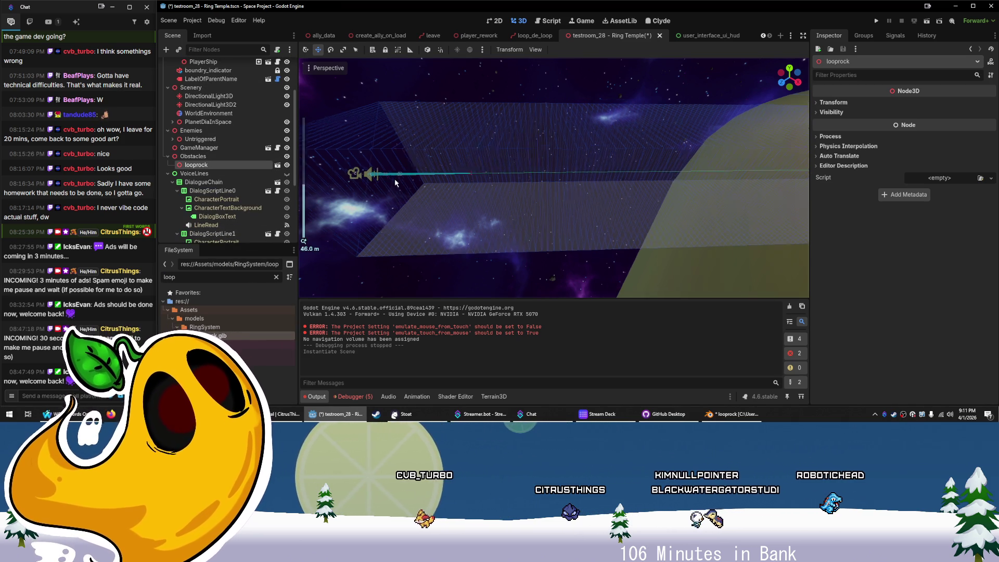
key("f")
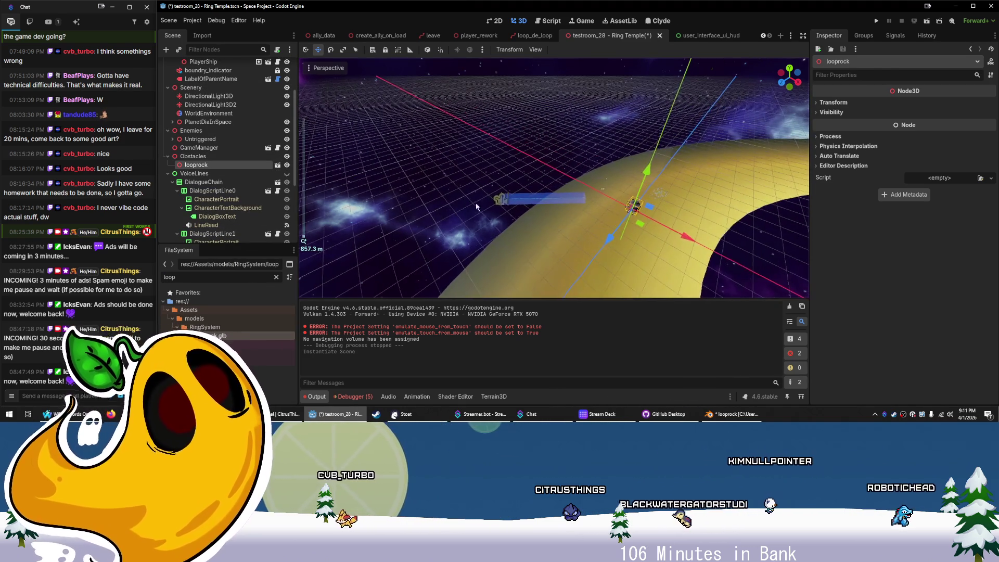
mouse_move(632, 211)
left_mouse_down()
mouse_move(623, 221)
mouse_move(517, 134)
mouse_move(528, 151)
left_mouse_up()
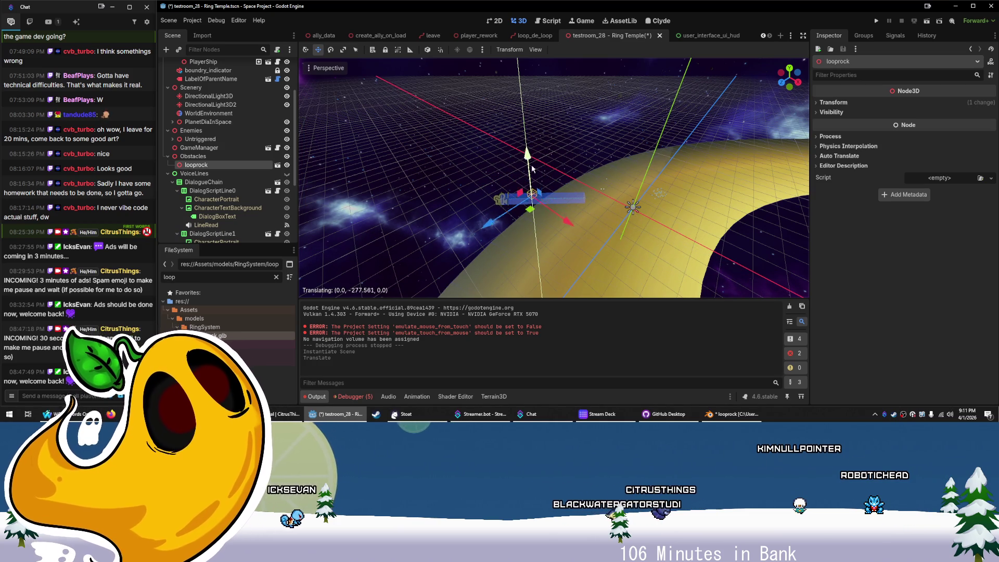
key("f")
scroll(588, 203, "down", 10)
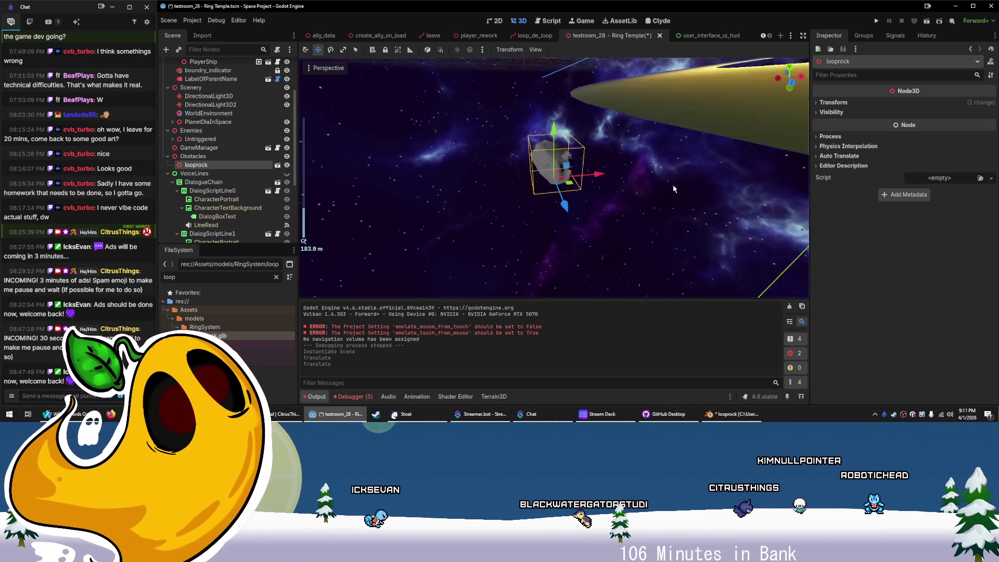
mouse_move(572, 167)
left_mouse_down()
mouse_move(583, 143)
mouse_move(643, 117)
mouse_move(658, 191)
mouse_move(504, 193)
left_mouse_up()
scroll(517, 186, "up", 5)
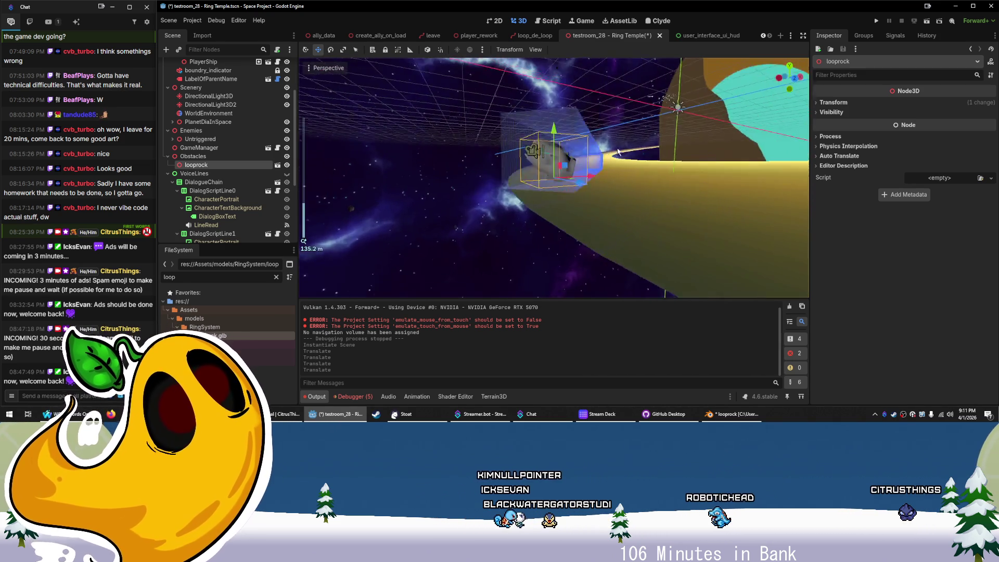
mouse_move(591, 161)
left_mouse_down()
mouse_move(553, 199)
mouse_move(568, 172)
mouse_move(588, 166)
left_mouse_up()
Rotate looprock, slide it along the X axis, and run the current scene
left_click(331, 50)
mouse_move(589, 166)
left_mouse_down()
mouse_move(613, 169)
mouse_move(582, 174)
left_mouse_up()
key("q")
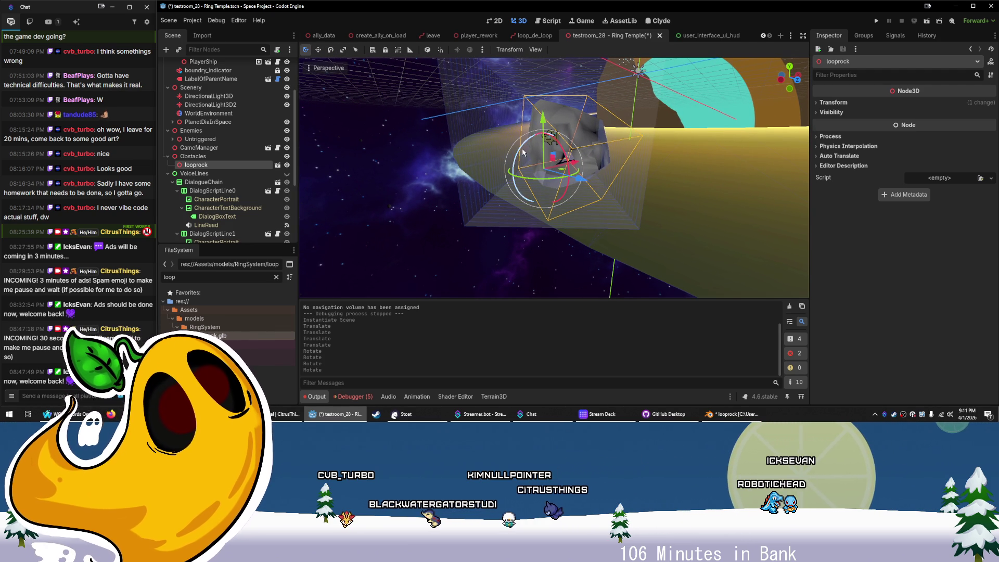
mouse_move(541, 117)
left_mouse_down()
mouse_move(543, 130)
mouse_move(597, 139)
mouse_move(552, 130)
mouse_move(543, 93)
left_mouse_up()
left_click_drag(582, 150, 646, 138)
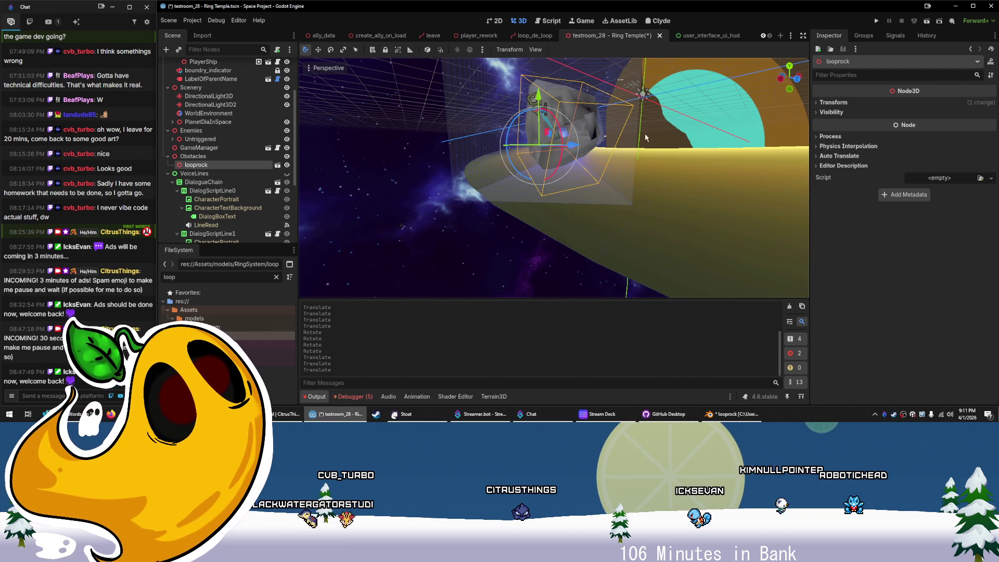
left_click(927, 23)
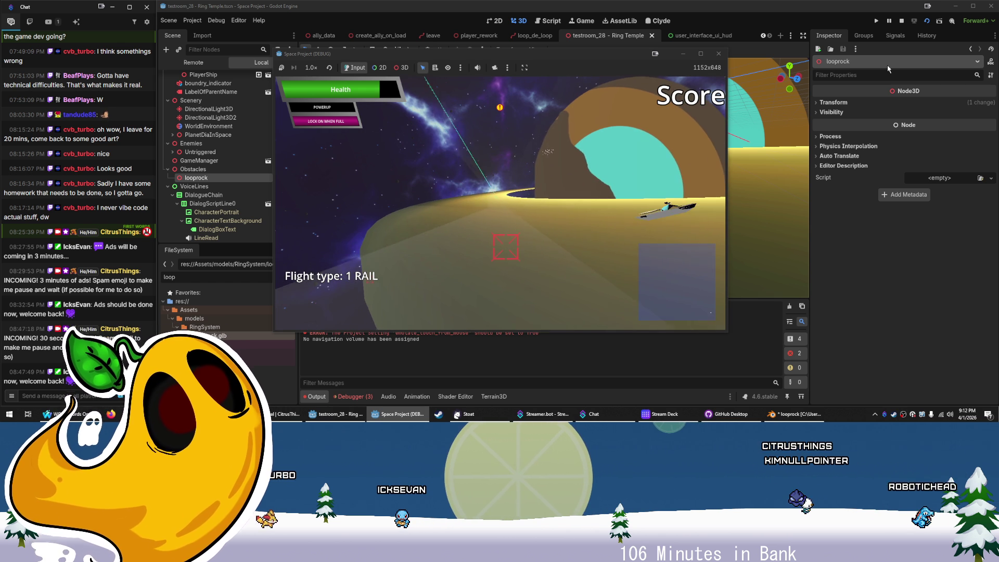
Stop the running game and try stretching looprock along X, then cancel it
left_click(719, 53)
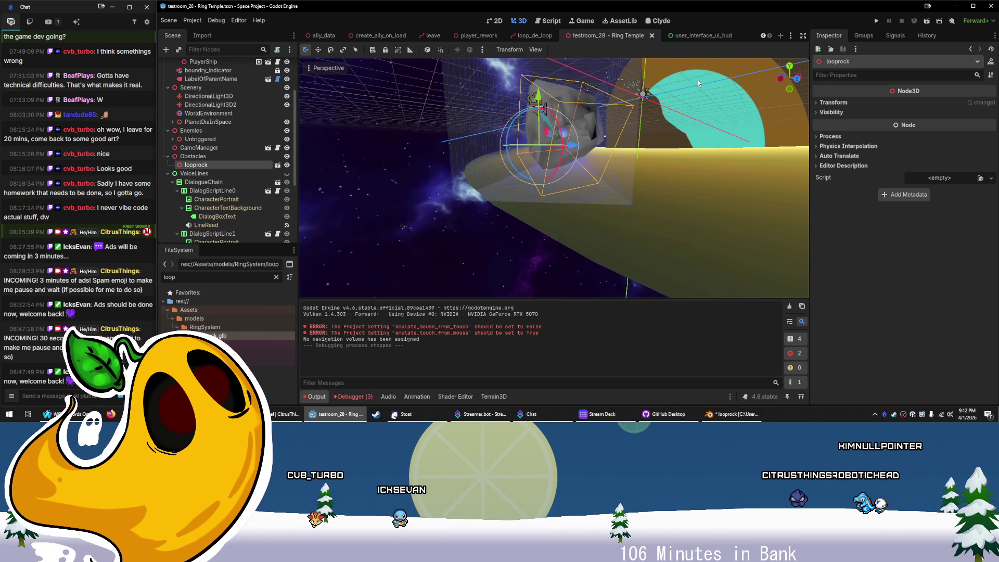
left_click_drag(571, 147, 380, 60)
scroll(379, 60, "down", 3)
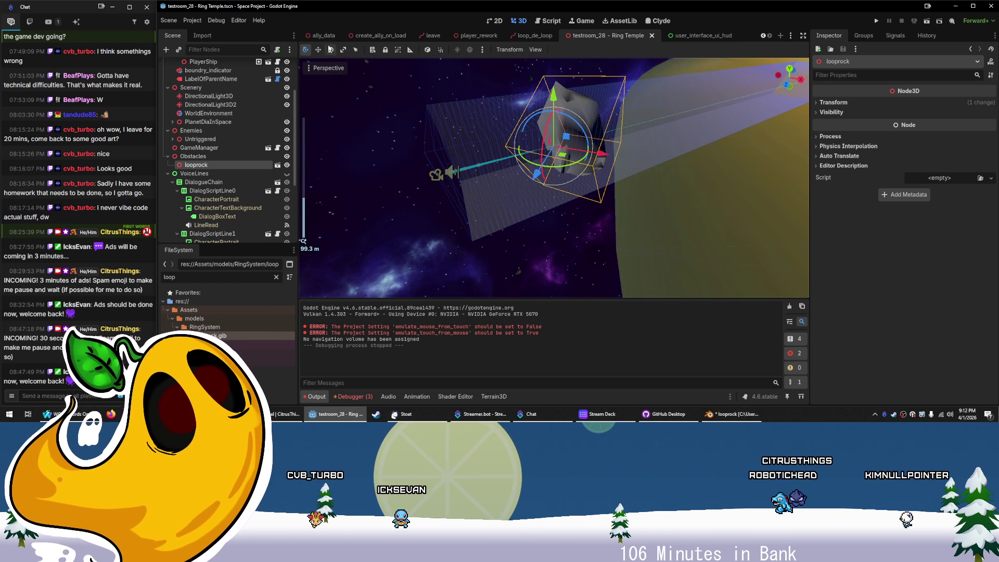
key("w")
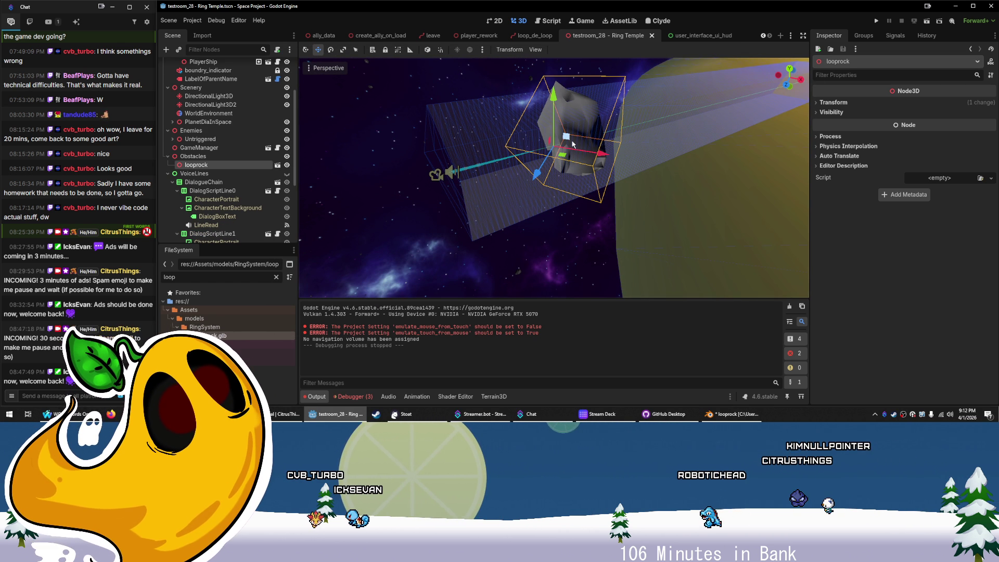
left_click(344, 50)
mouse_move(600, 156)
left_mouse_down()
mouse_move(628, 170)
mouse_move(612, 174)
mouse_move(634, 177)
left_mouse_up()
right_click(640, 178)
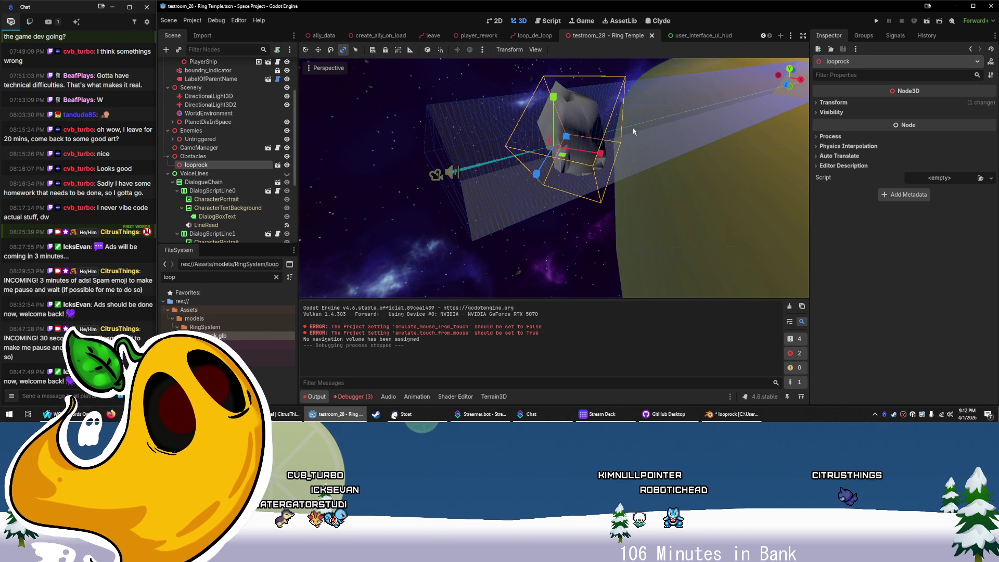
Set looprock's Transform Scale to 2.26 on every axis, then return to Blender
left_click(860, 102)
left_click_drag(853, 169, 937, 170)
left_click_drag(674, 177, 724, 160)
mouse_move(659, 165)
left_mouse_down()
mouse_move(691, 182)
mouse_move(689, 151)
mouse_move(754, 180)
mouse_move(677, 203)
left_mouse_up()
key("alt+Tab")
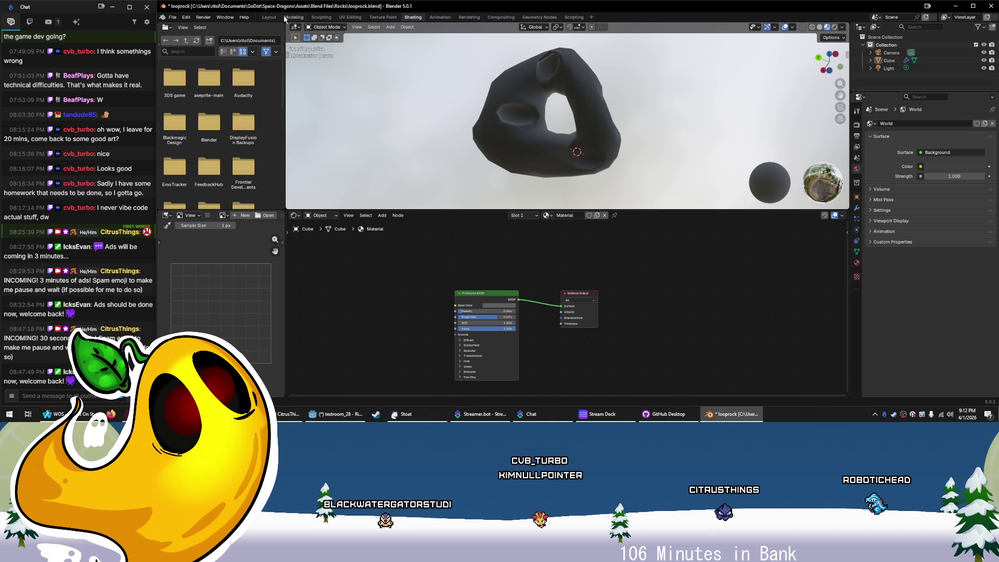
In Layout, hide the Subdivision modifier in the viewport so the rock looks faceted, then return to Godot
left_click(269, 17)
mouse_move(371, 220)
left_mouse_down()
mouse_move(386, 172)
mouse_move(348, 217)
left_mouse_up()
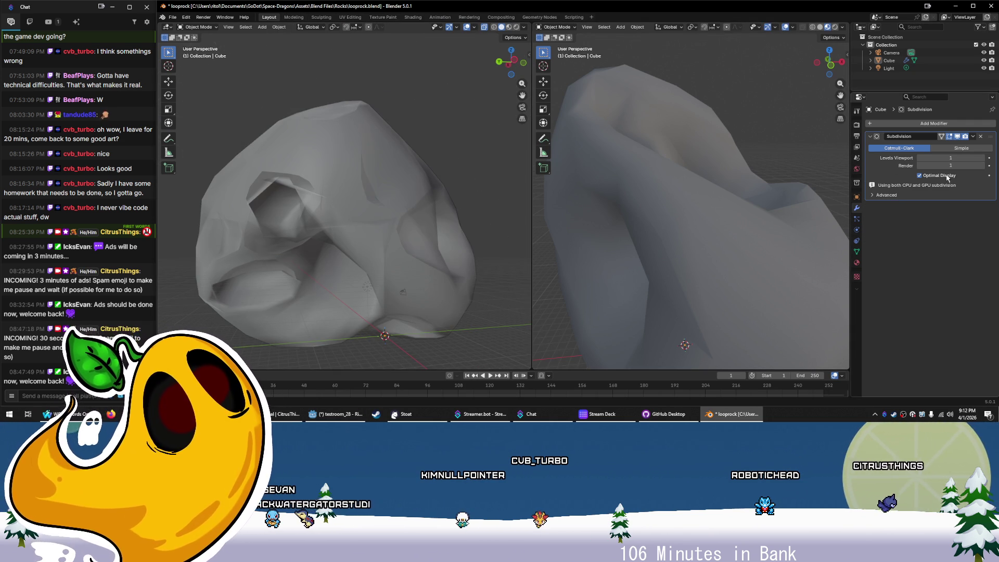
left_click(900, 196)
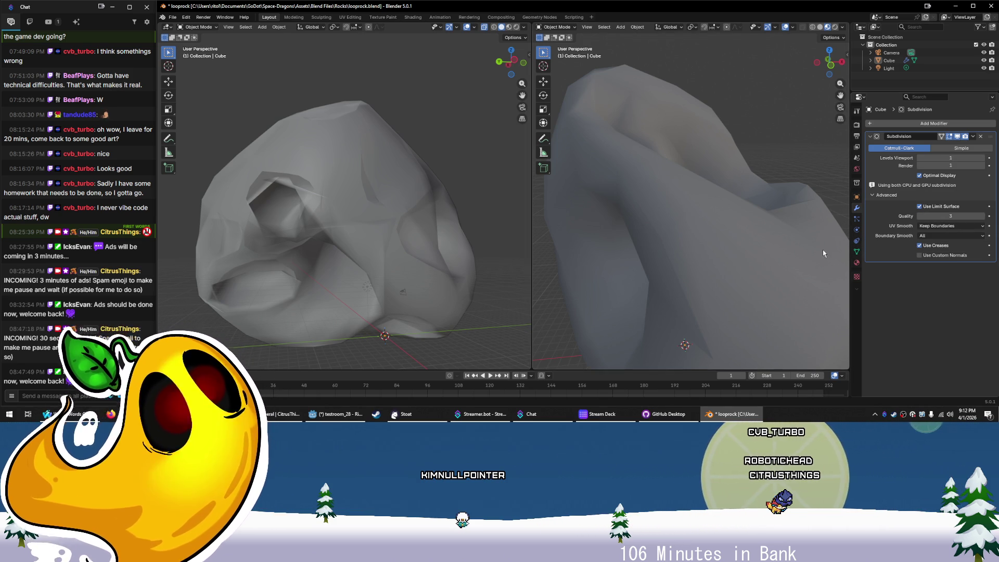
left_click_drag(826, 258, 756, 263)
left_click(956, 137)
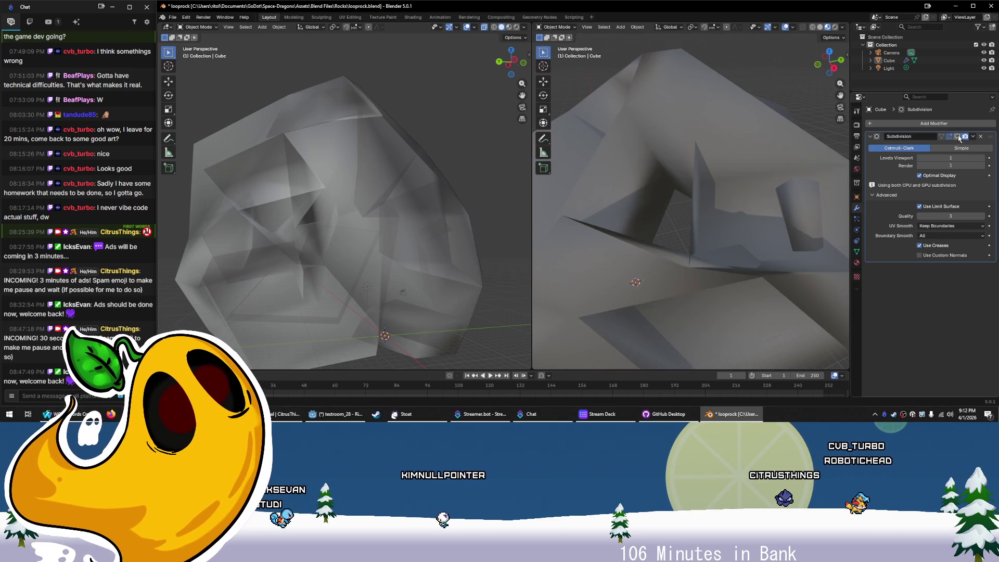
mouse_move(784, 245)
left_mouse_down()
mouse_move(776, 241)
mouse_move(829, 216)
mouse_move(765, 240)
mouse_move(531, 250)
mouse_move(505, 212)
mouse_move(436, 232)
mouse_move(544, 198)
mouse_move(614, 220)
mouse_move(389, 219)
mouse_move(500, 192)
mouse_move(504, 164)
mouse_move(501, 190)
mouse_move(713, 196)
mouse_move(658, 192)
mouse_move(680, 170)
mouse_move(604, 167)
left_mouse_up()
key("alt+Tab")
Lower looprock along Z to 164.217
scroll(613, 220, "up", 3)
scroll(500, 192, "up", 3)
scroll(547, 191, "down", 2)
scroll(666, 182, "down", 4)
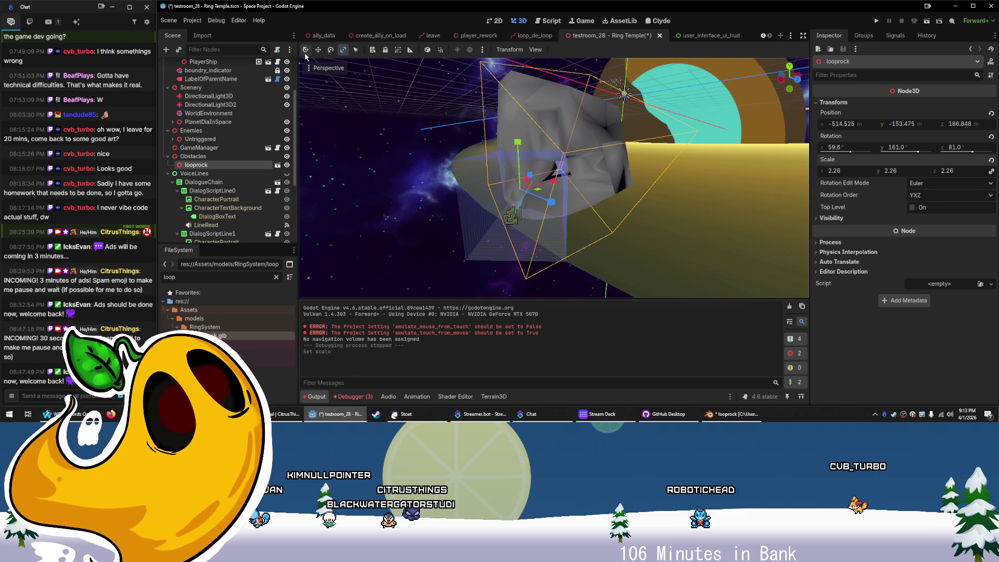
mouse_move(551, 202)
left_mouse_down()
mouse_move(521, 156)
mouse_move(495, 152)
left_mouse_up()
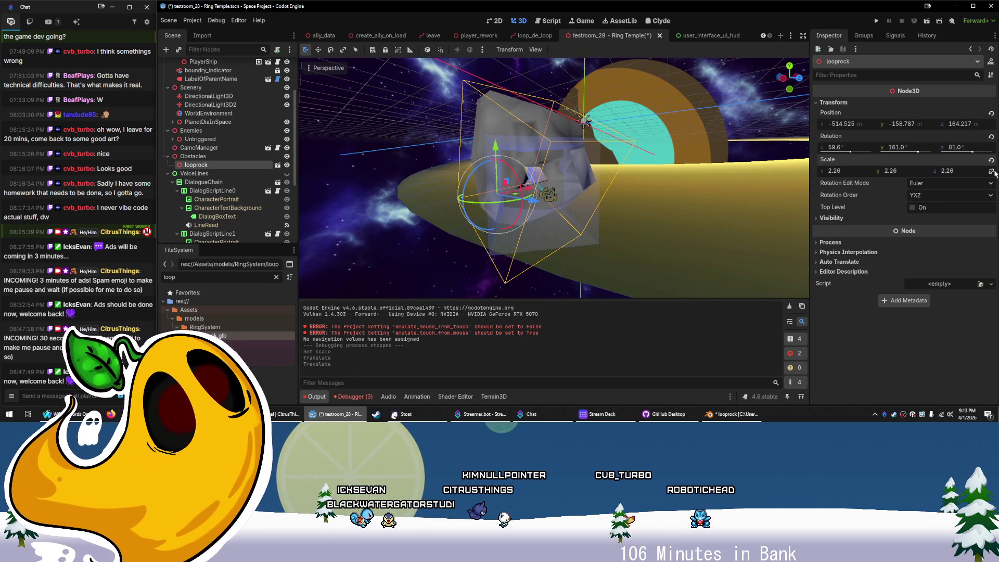
Undo a Y scale change, save the scene, and stretch looprock's Z scale to 3.185
left_click_drag(885, 172, 890, 175)
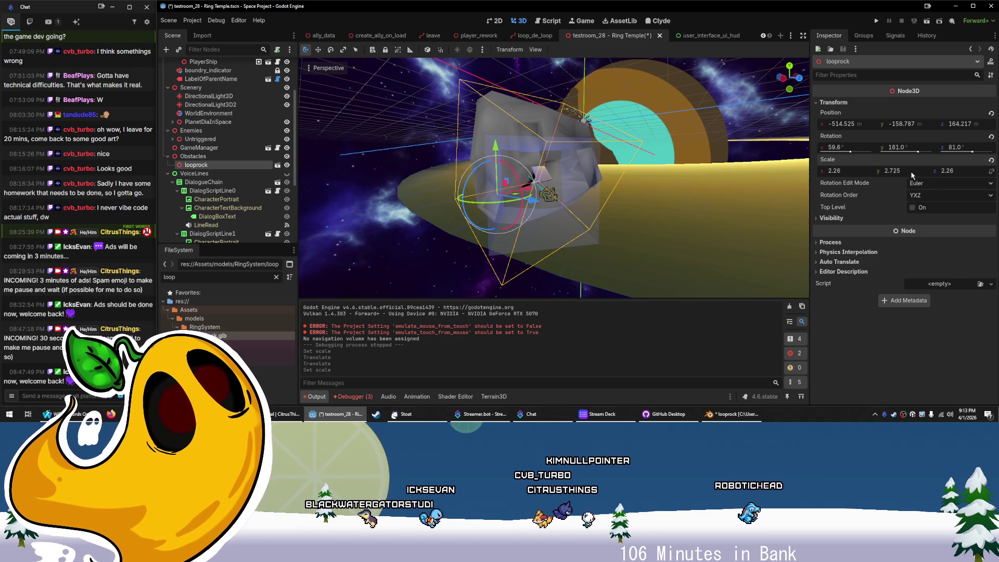
key("ctrl+z")
key("ctrl+s")
left_click_drag(584, 121, 567, 109)
left_click_drag(912, 173, 931, 174)
Stretch the looprock to an X scale of 5.24 and fly a test run of the scene
mouse_move(848, 172)
left_mouse_down()
mouse_move(885, 172)
mouse_move(848, 175)
left_mouse_up()
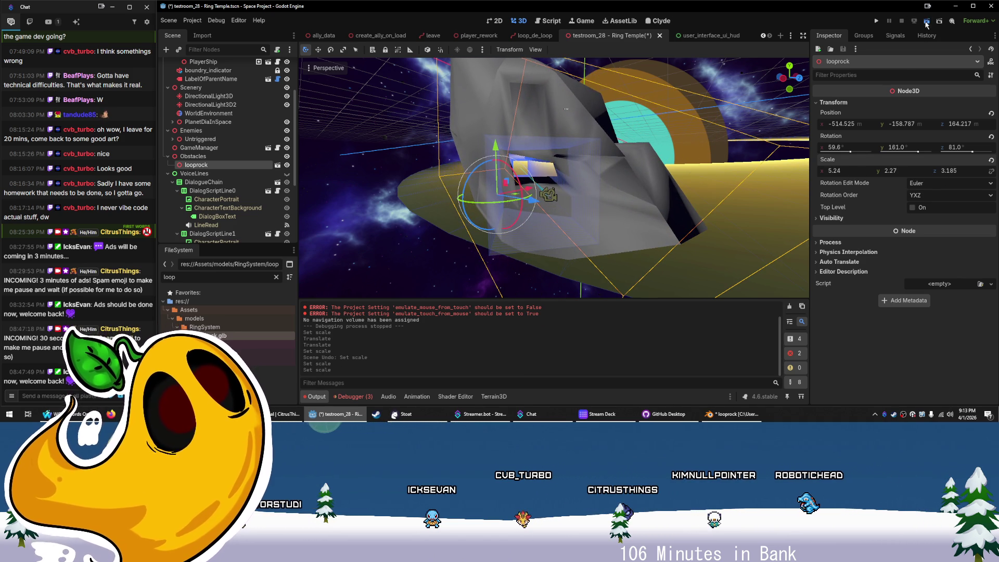
left_click(927, 21)
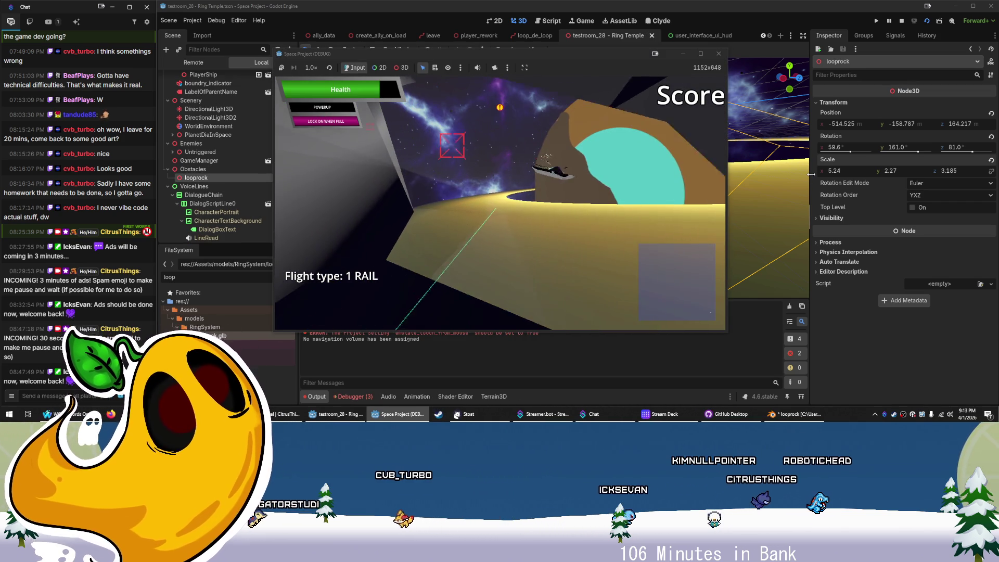
left_click(718, 54)
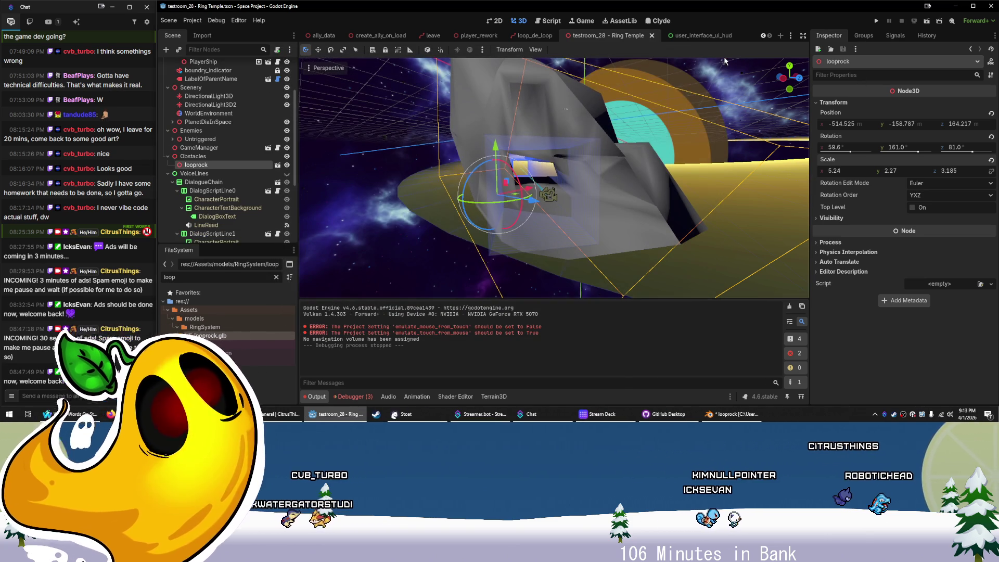
In looprock.glb's import settings, enable Generate Physics on the Cube mesh node and reimport
double_click(235, 336)
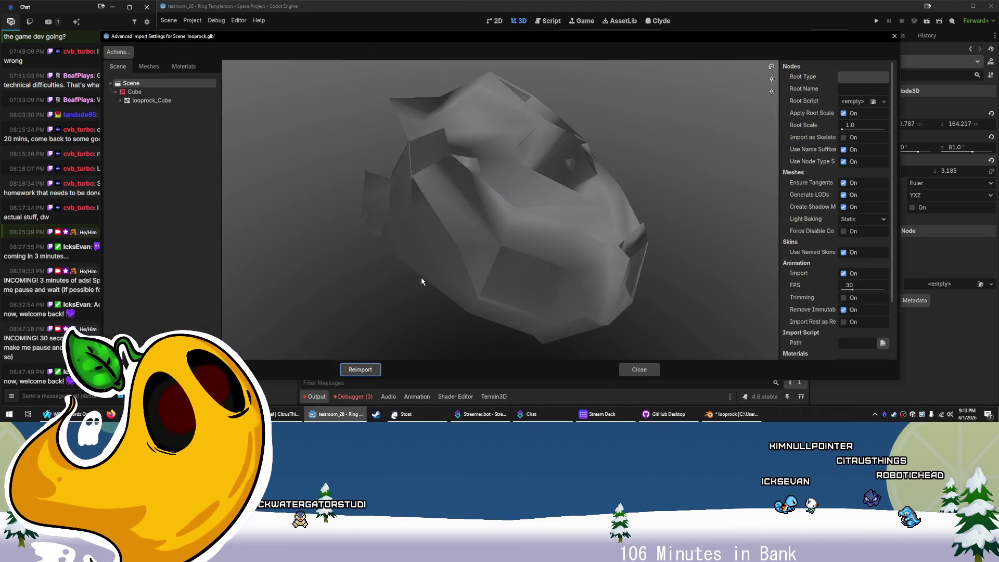
left_click(159, 98)
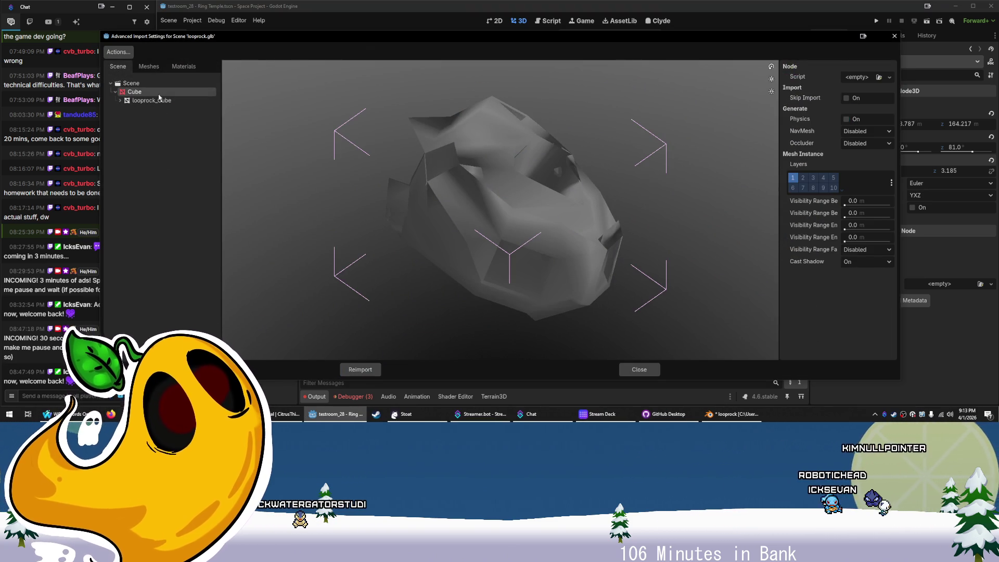
left_click(855, 118)
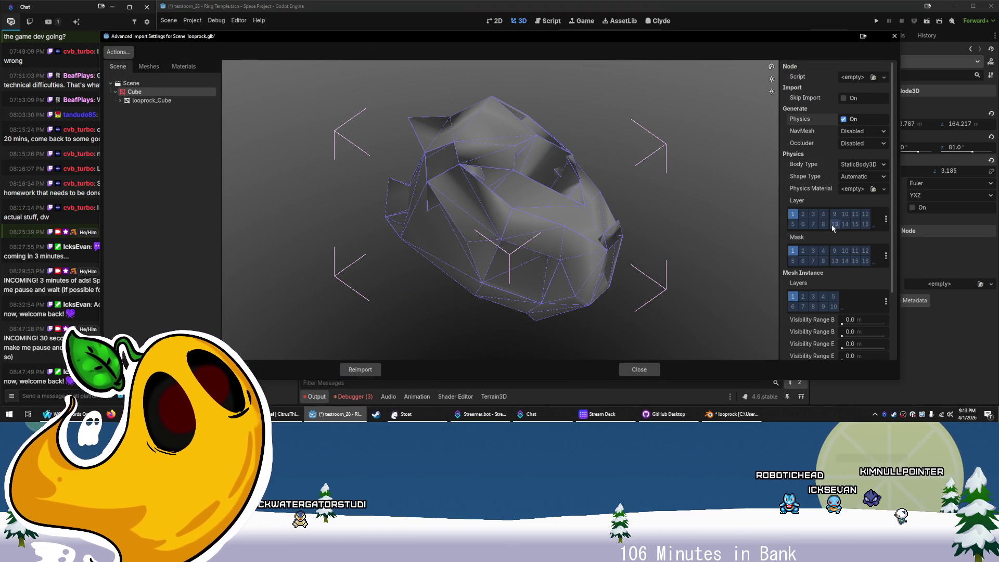
mouse_move(533, 283)
left_mouse_down()
mouse_move(507, 307)
mouse_move(458, 270)
mouse_move(459, 292)
left_mouse_up()
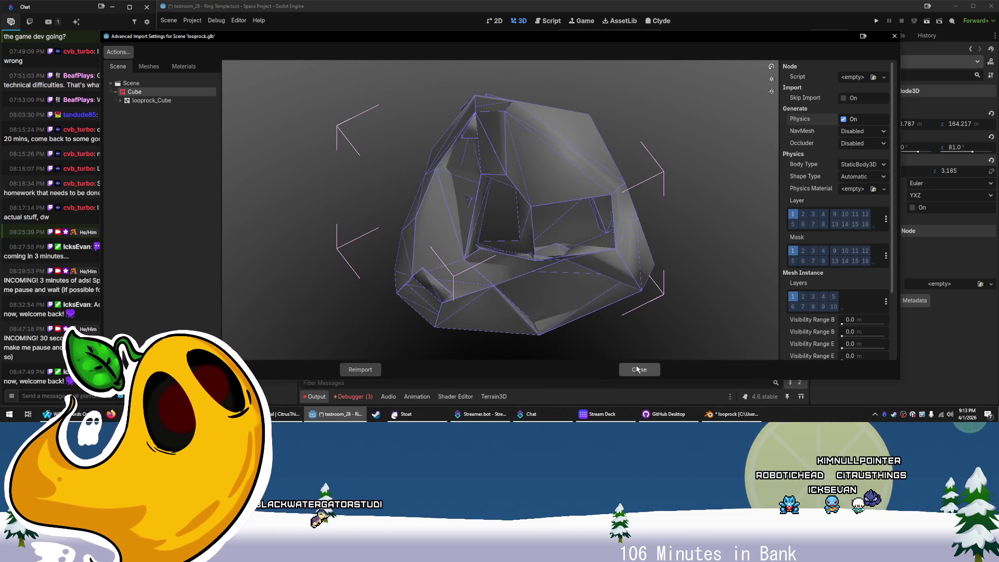
left_click(361, 368)
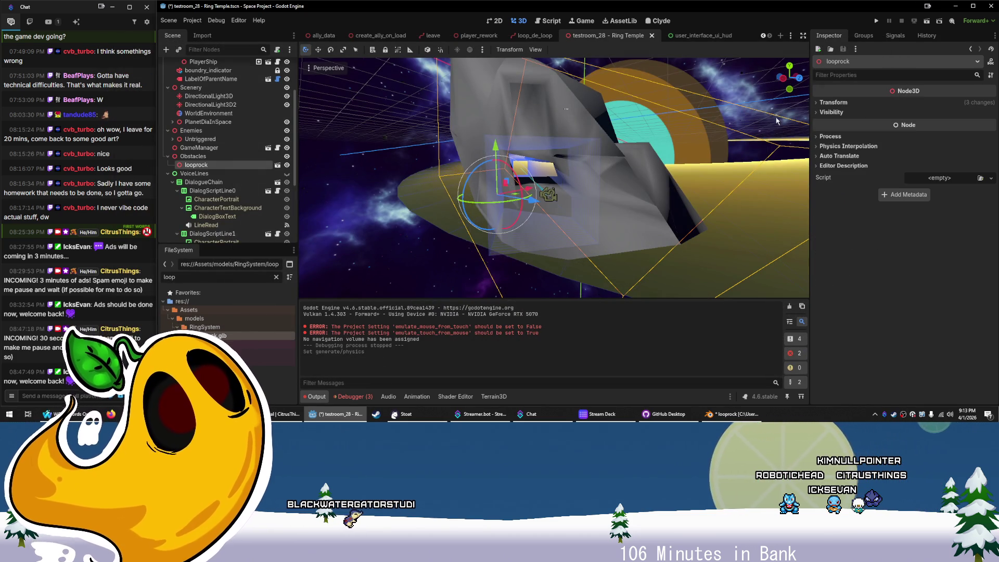
Fly a test run and confirm the ship crashes into the rock's new StaticBody3D
left_click(927, 21)
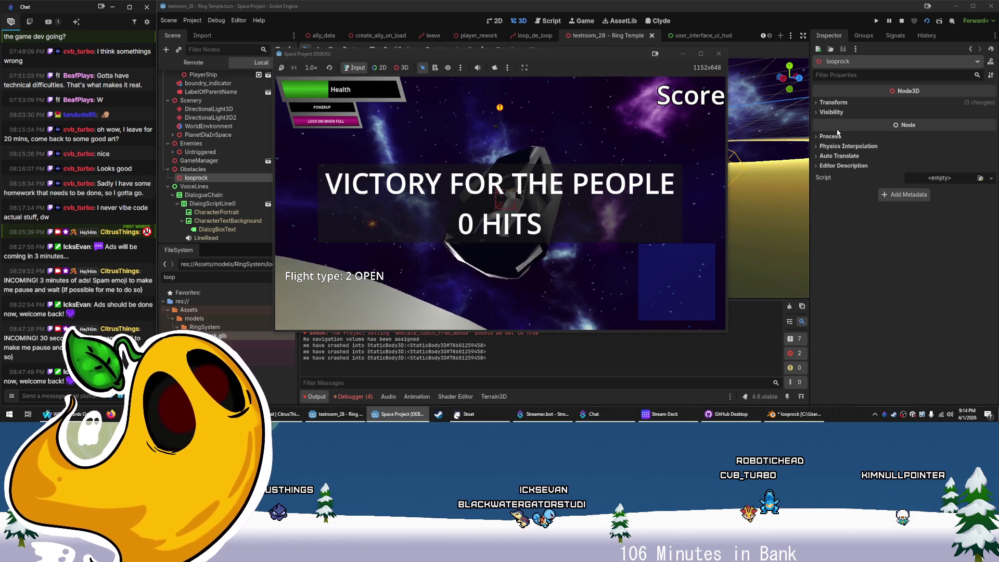
left_click(719, 54)
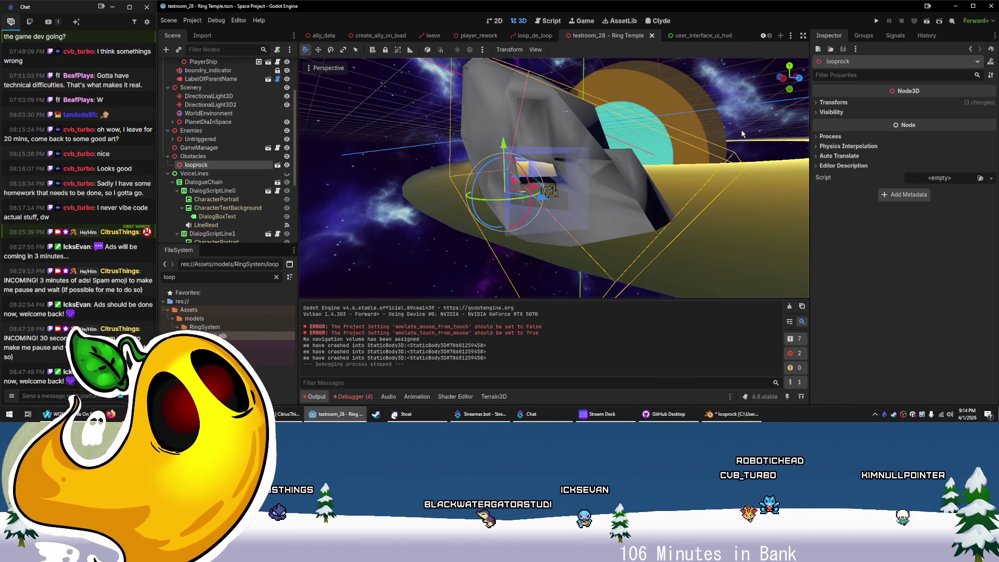
Recheck the meshes in looprock.glb's import settings, close them, and view the rock in perspective
mouse_move(718, 176)
left_mouse_down()
mouse_move(623, 193)
mouse_move(707, 195)
mouse_move(680, 127)
mouse_move(768, 158)
mouse_move(660, 204)
left_mouse_up()
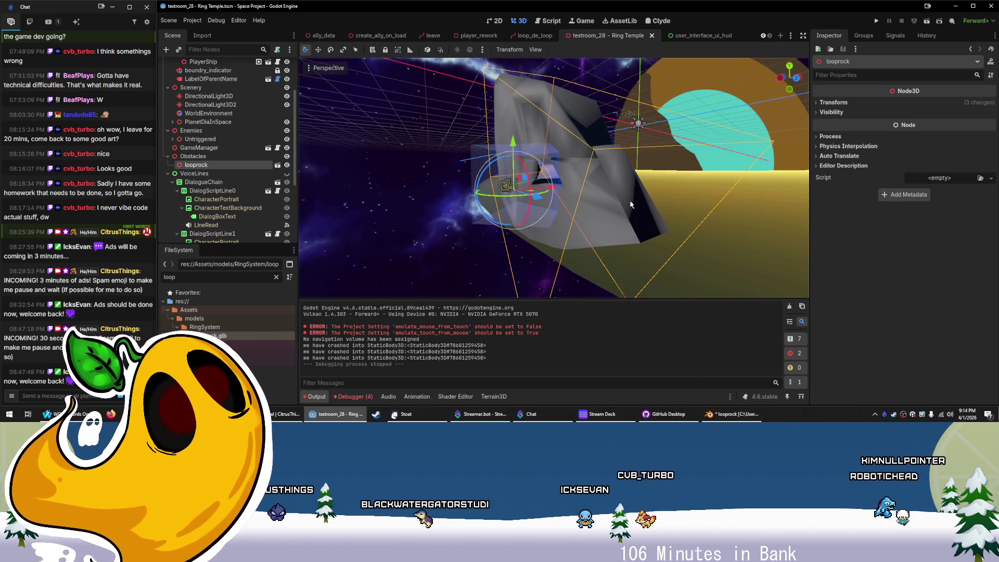
double_click(209, 336)
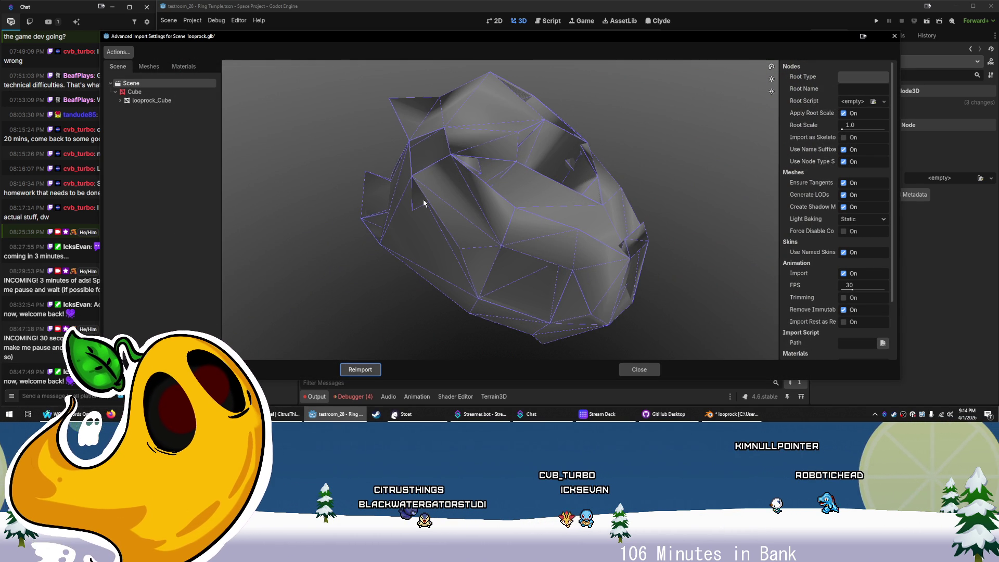
scroll(798, 183, "down", 3)
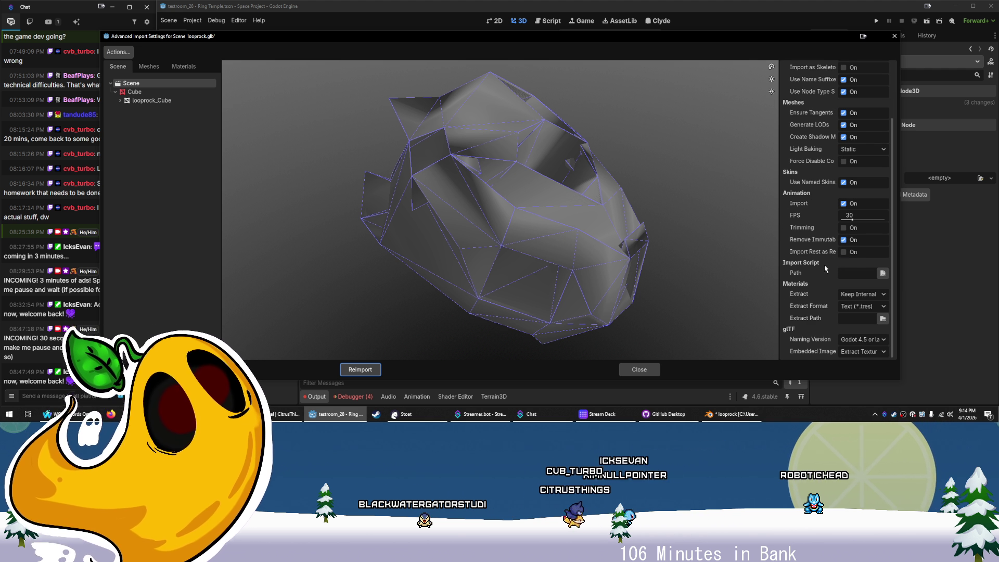
scroll(817, 293, "up", 3)
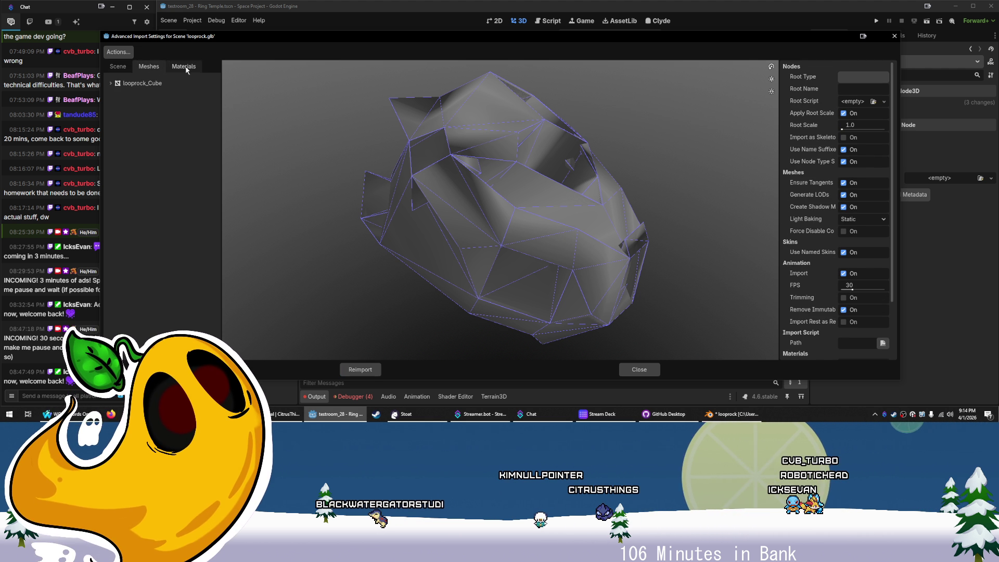
left_click(142, 70)
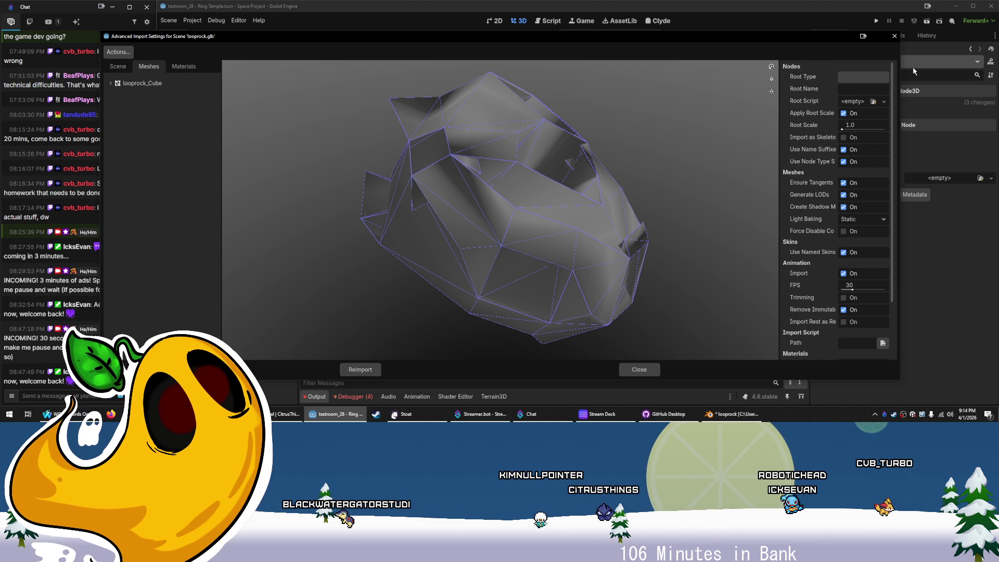
left_click(895, 36)
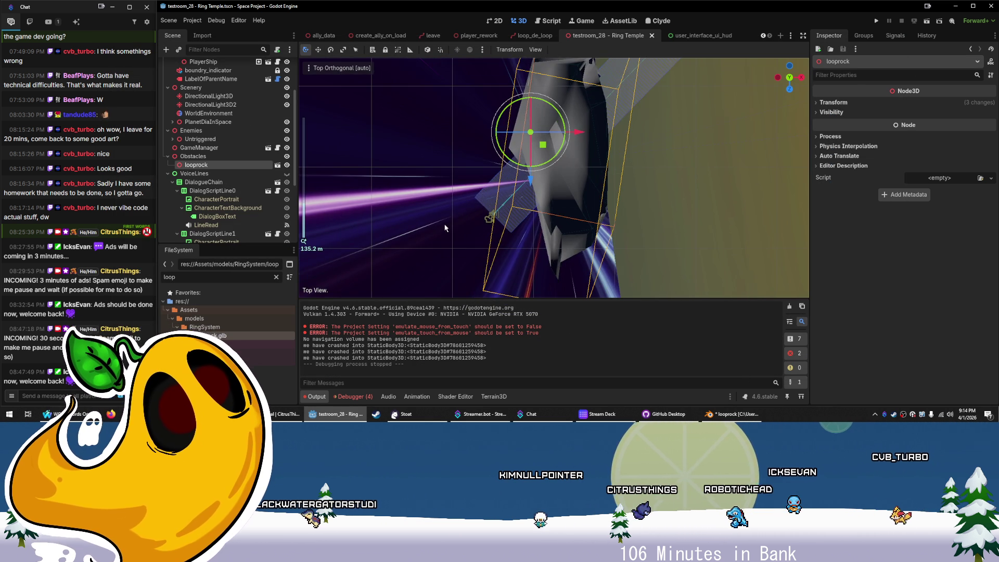
mouse_move(379, 172)
left_mouse_down()
mouse_move(444, 274)
mouse_move(442, 289)
left_mouse_up()
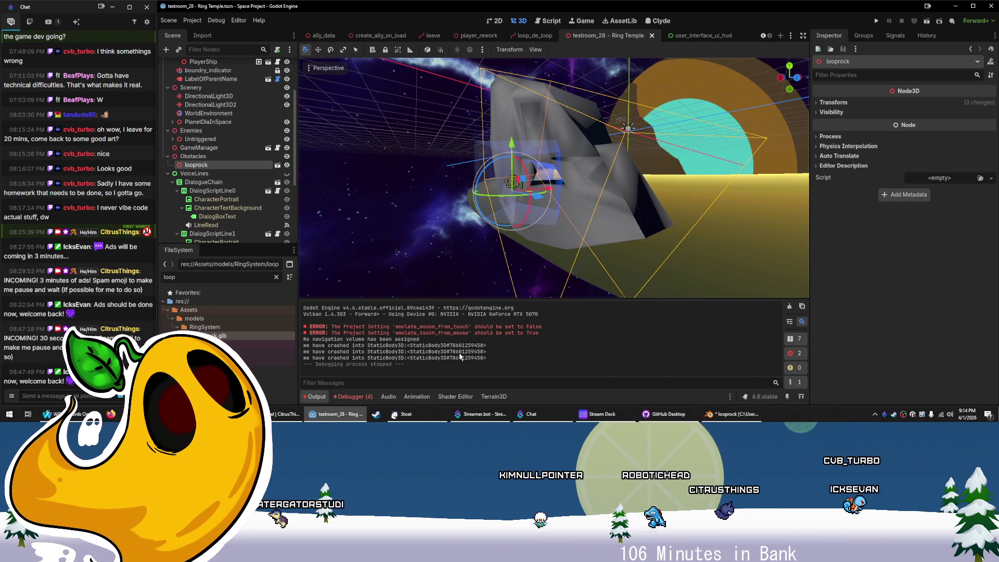
Search 'blender to godot lost subdivision' in a new browser tab and open the Godot Forum thread
key("alt+Tab")
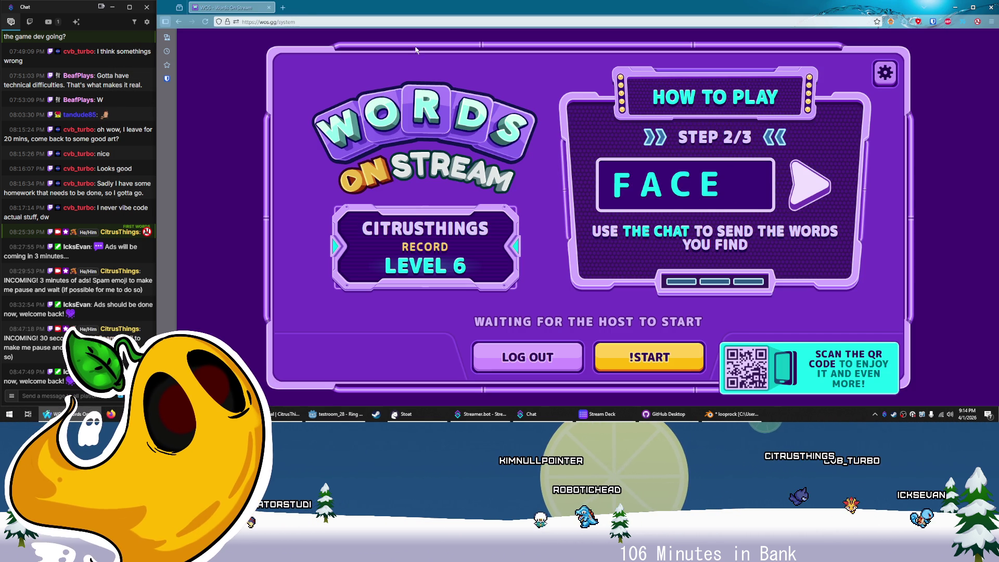
key("ctrl+t")
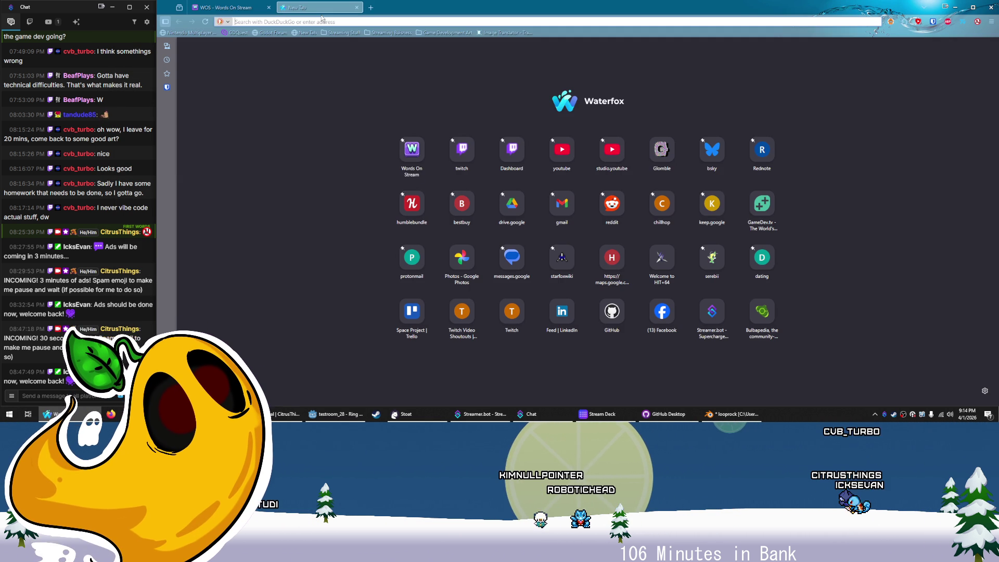
type("blender to godot lost s")
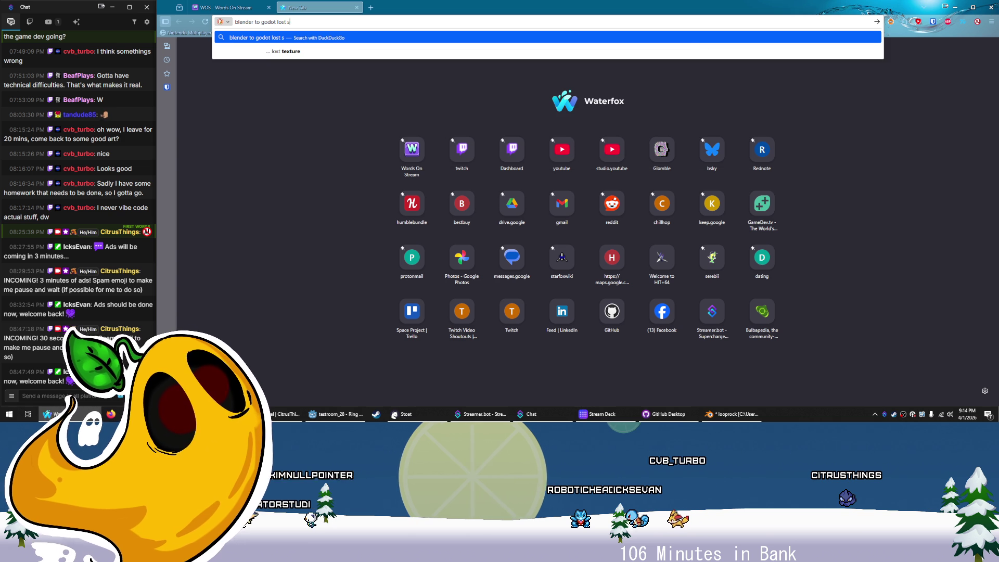
type("ubd")
type("ivision")
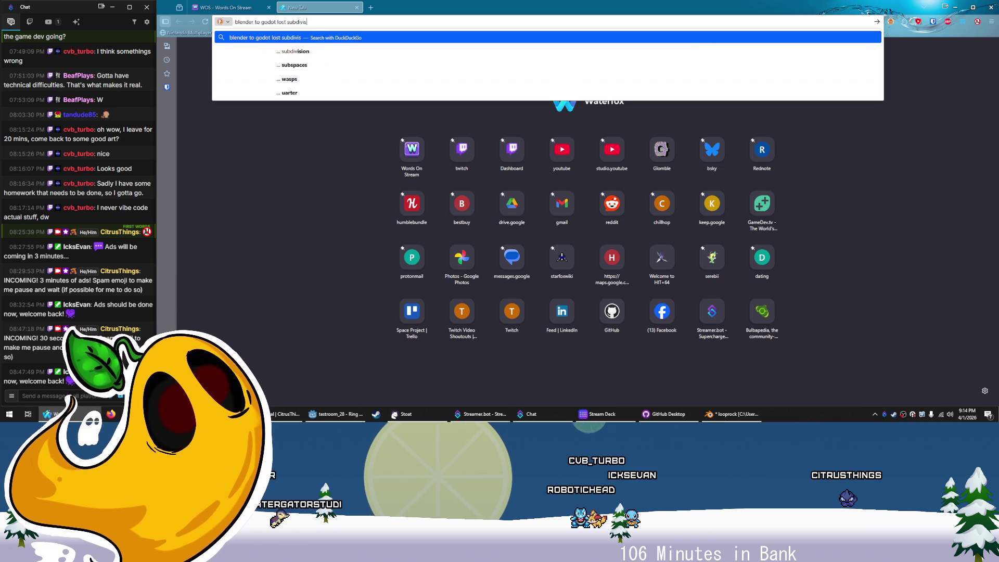
key("Return")
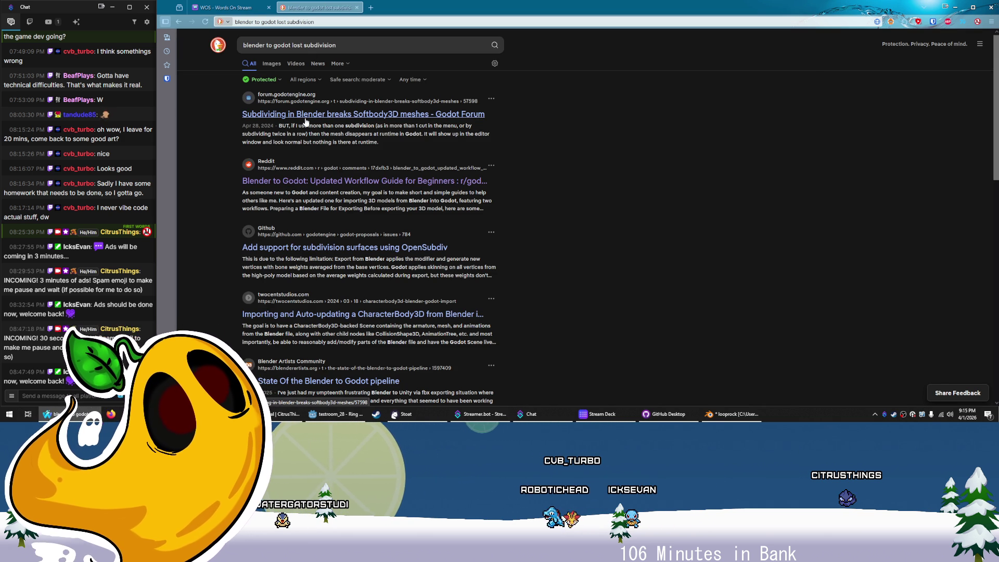
left_click(306, 117)
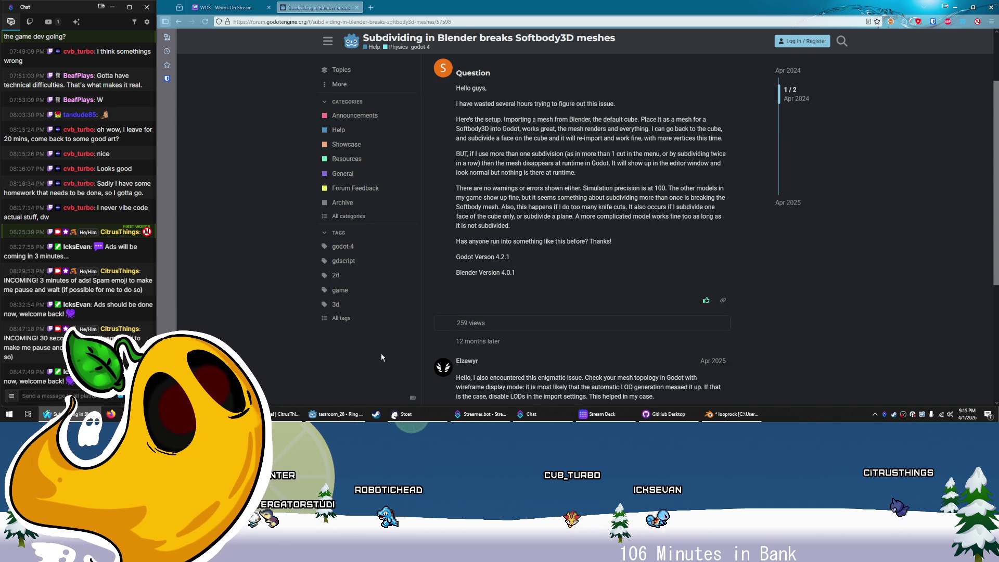
Read the 'Subdividing in Blender breaks Softbody3D meshes' question and the reply recommending disabling LODs
scroll(383, 358, "up", 2)
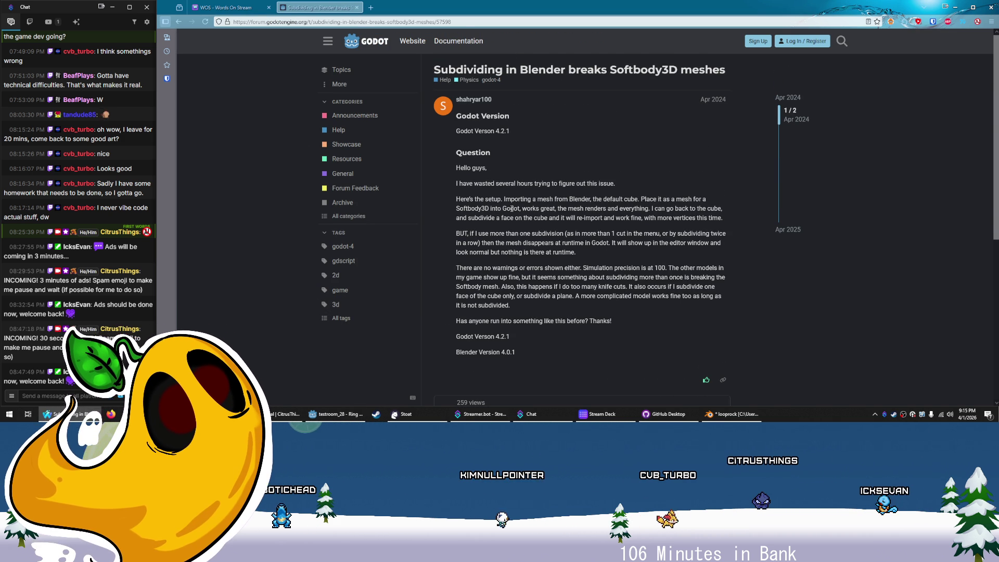
scroll(586, 227, "down", 3)
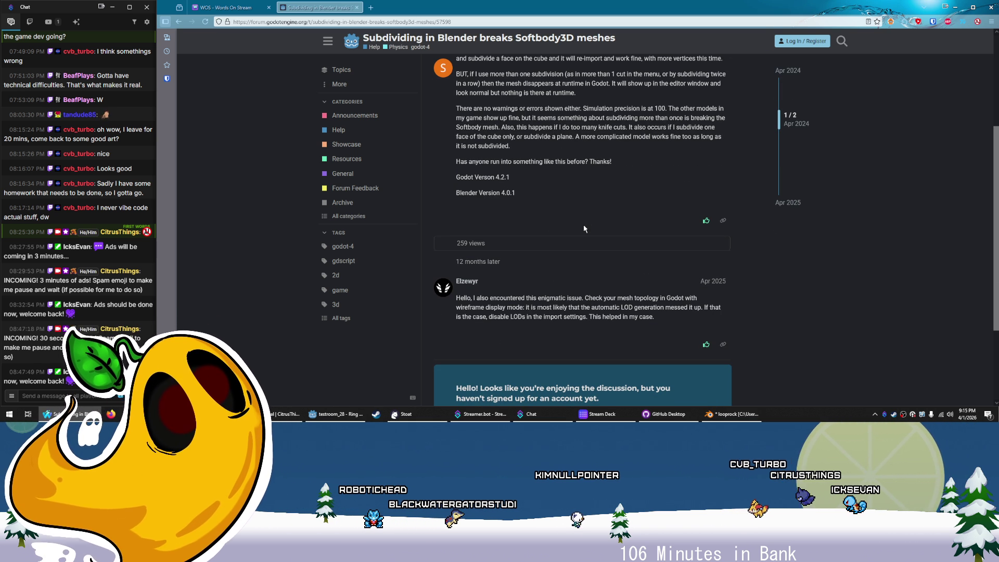
scroll(574, 263, "down", 1)
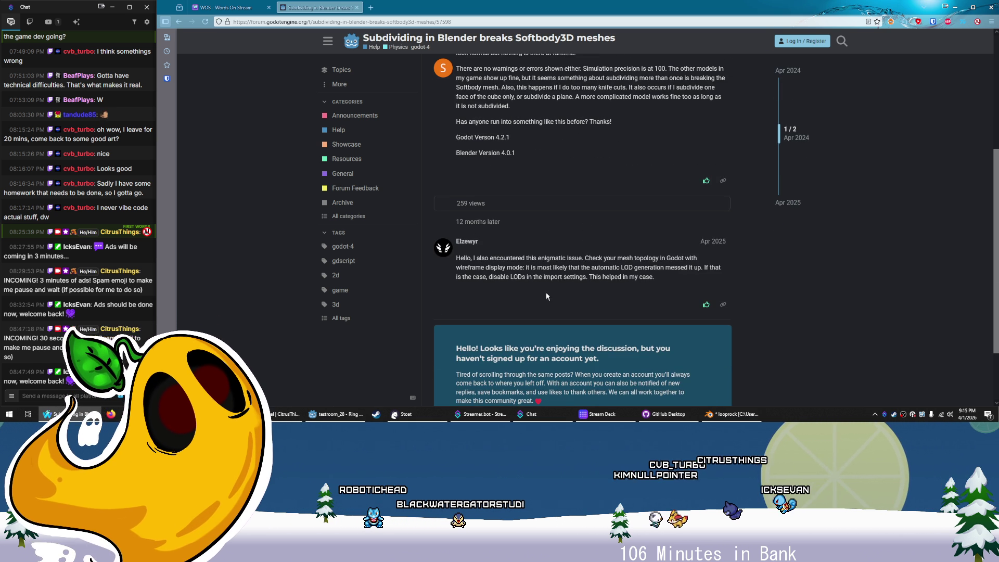
scroll(546, 292, "down", 2)
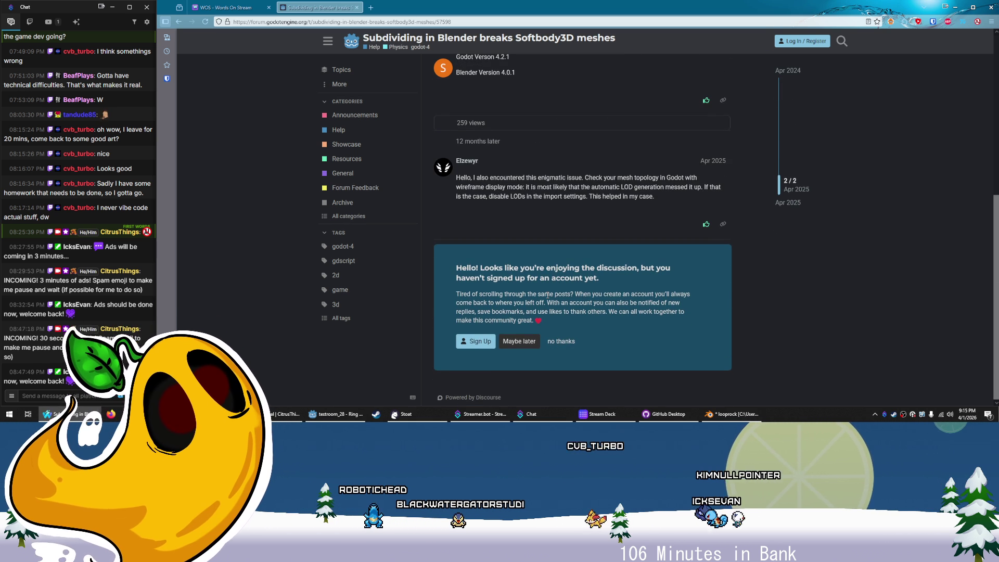
scroll(547, 294, "up", 1)
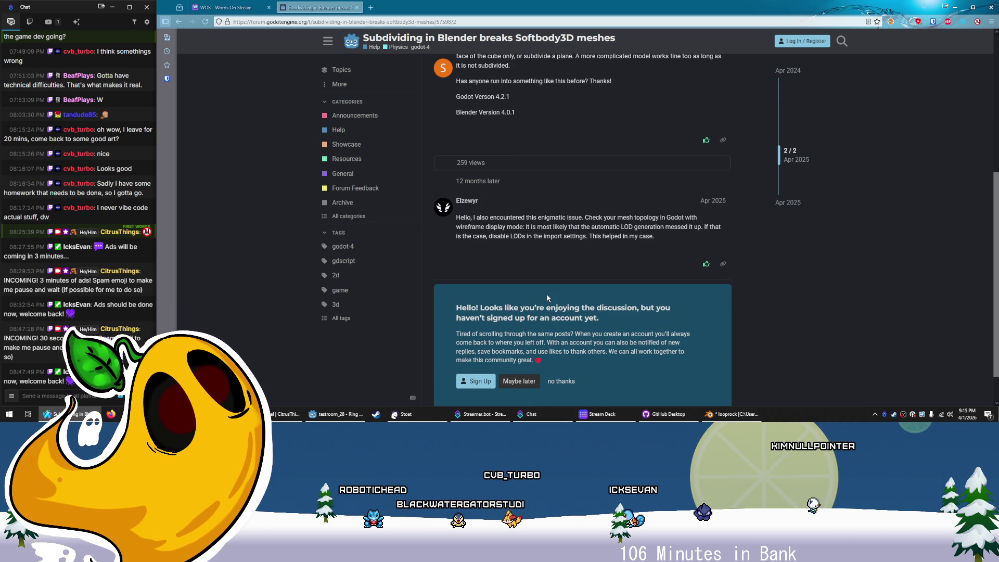
scroll(547, 299, "up", 1)
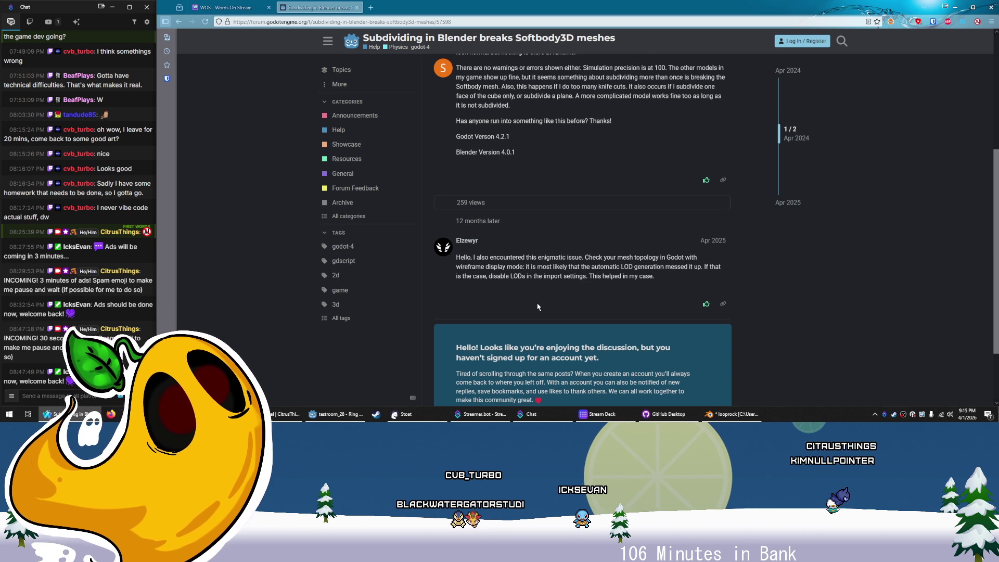
key("alt+Tab")
key("alt+Tab")
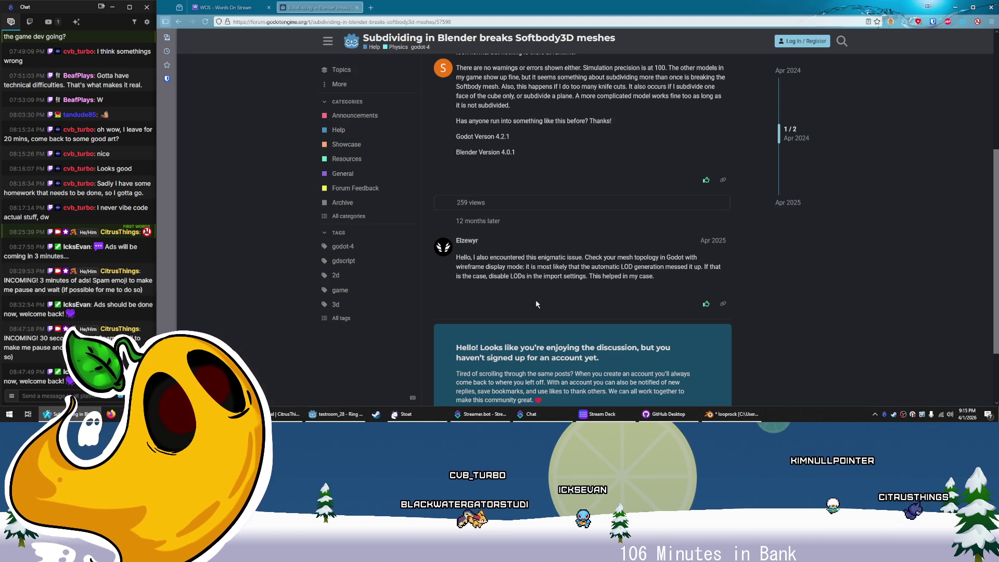
key("alt+Tab")
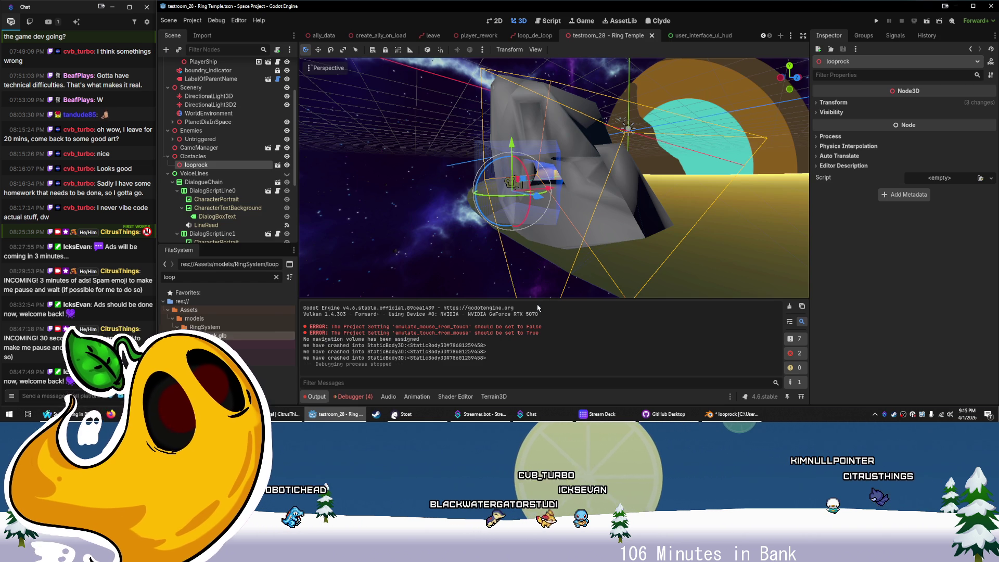
Uncheck Meshes > Generate LODs on looprock.glb's Scene root, reimport, and orbit to inspect the rock
double_click(253, 332)
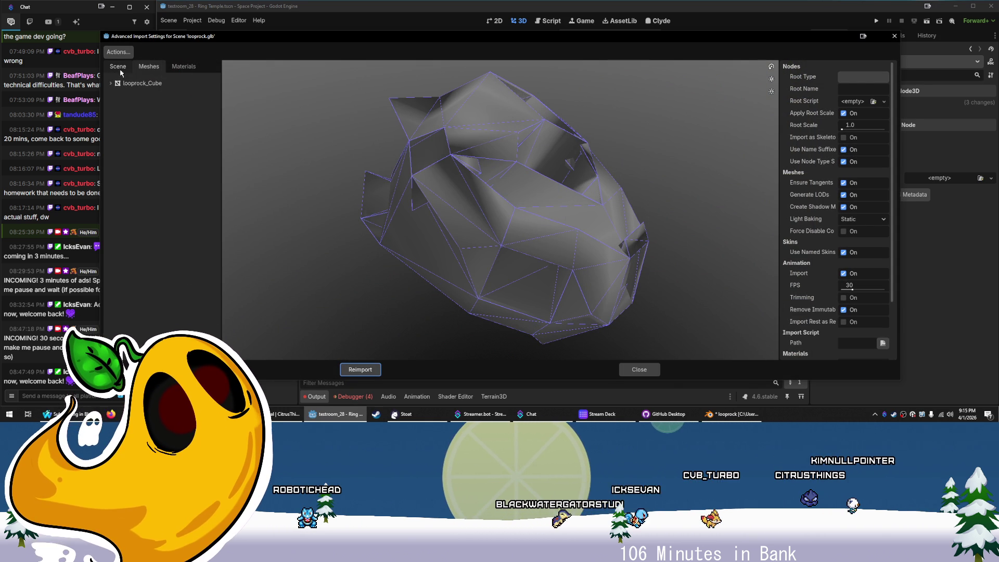
left_click(118, 66)
left_click(153, 93)
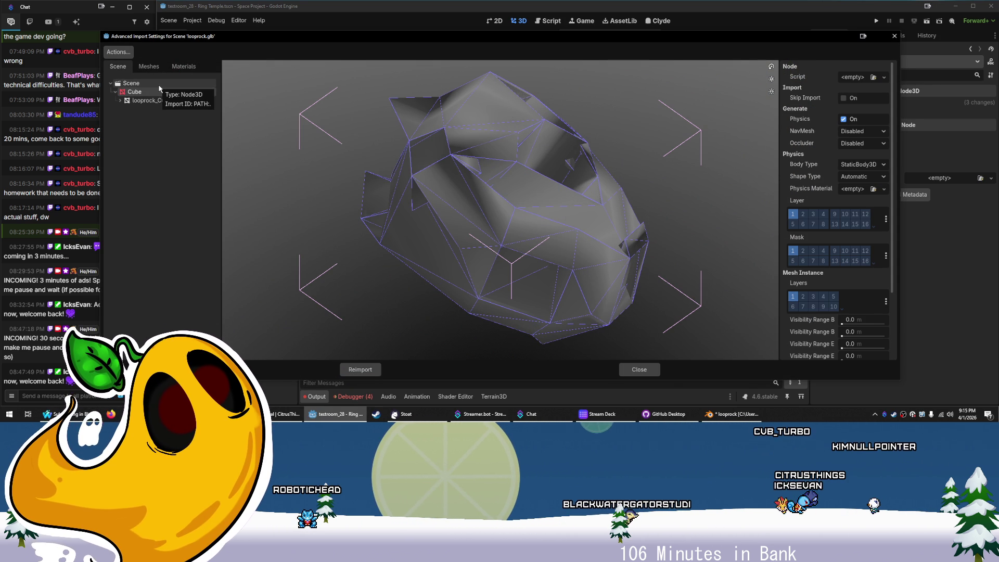
left_click(151, 83)
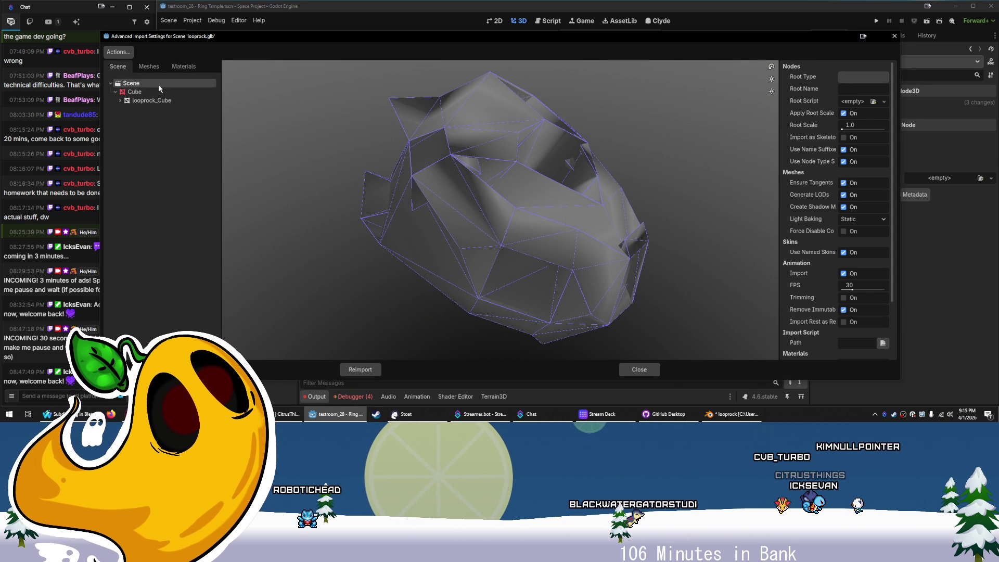
left_click(844, 196)
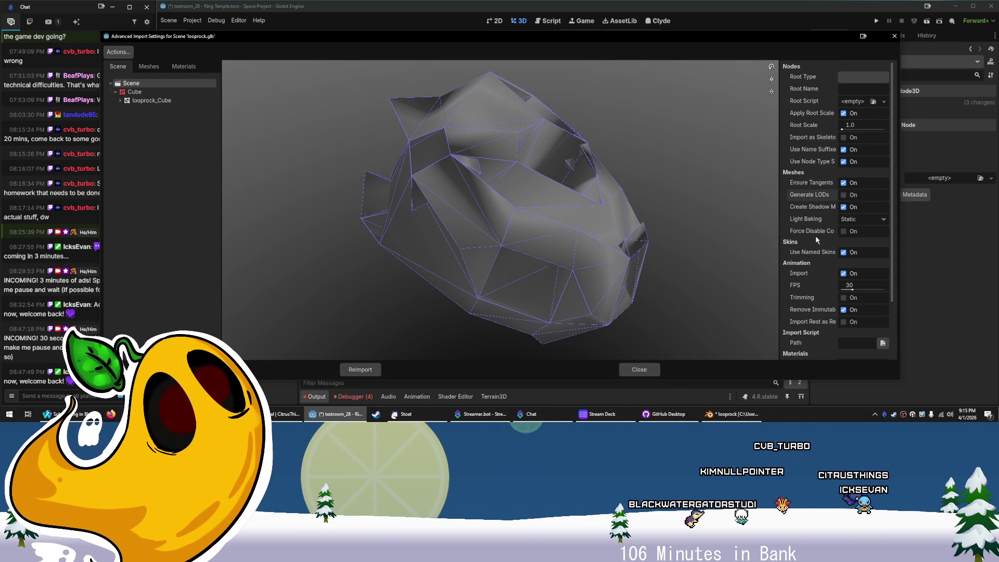
scroll(810, 250, "down", 3)
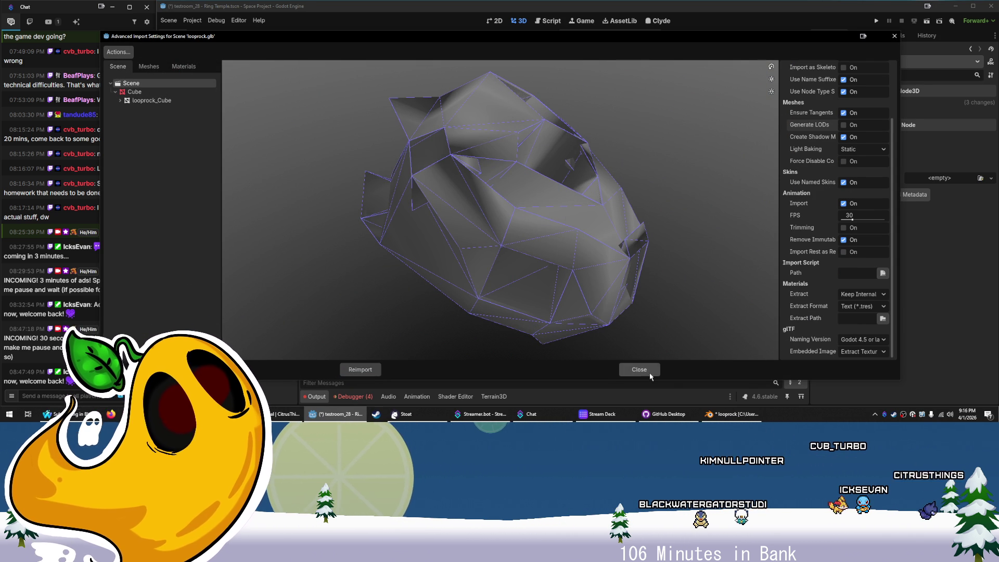
left_click(360, 369)
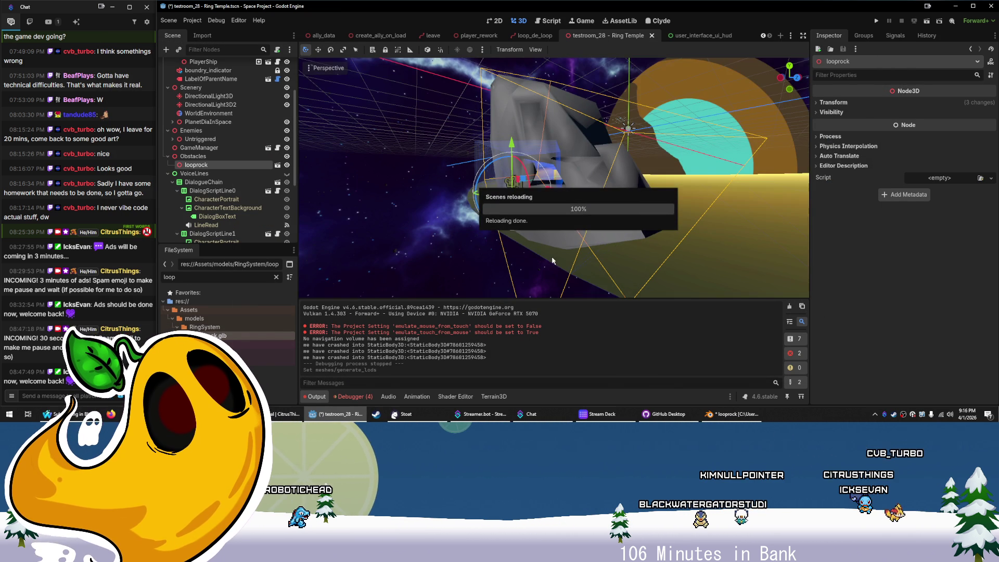
mouse_move(531, 264)
left_mouse_down()
mouse_move(582, 224)
mouse_move(741, 233)
mouse_move(800, 220)
mouse_move(298, 223)
left_mouse_up()
left_click_drag(627, 246, 559, 247)
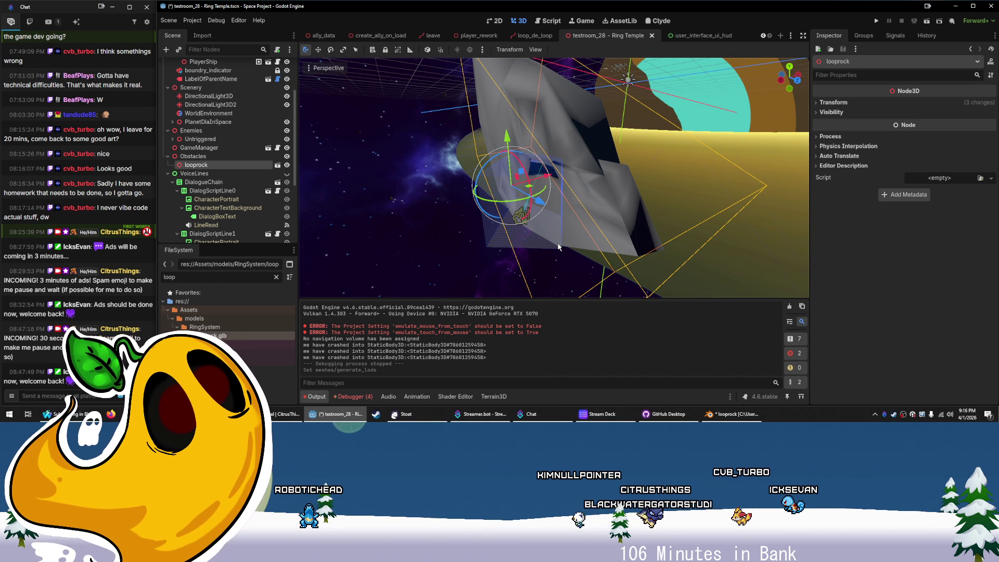